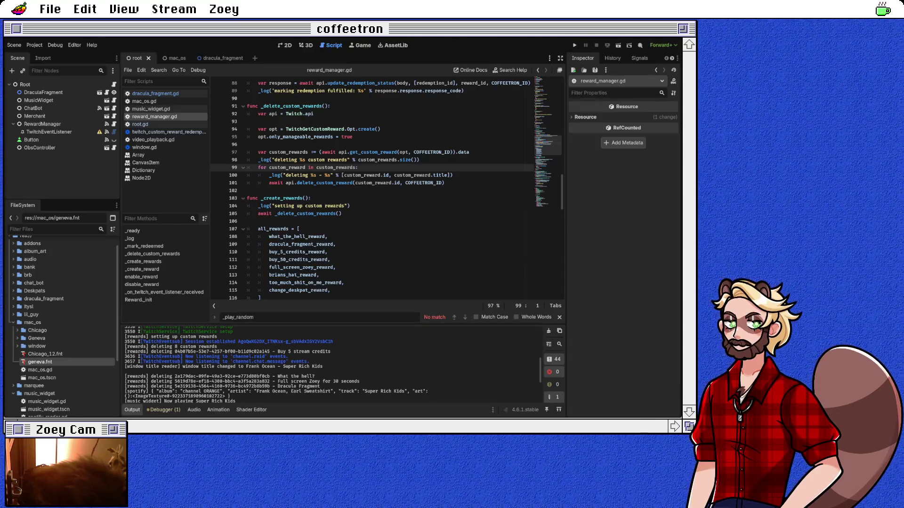
Step: Jump to the only_manageable_rewards declaration in reward_manager.gd, then run the project with F5
left_click(317, 214)
scroll(372, 188, "up", 1)
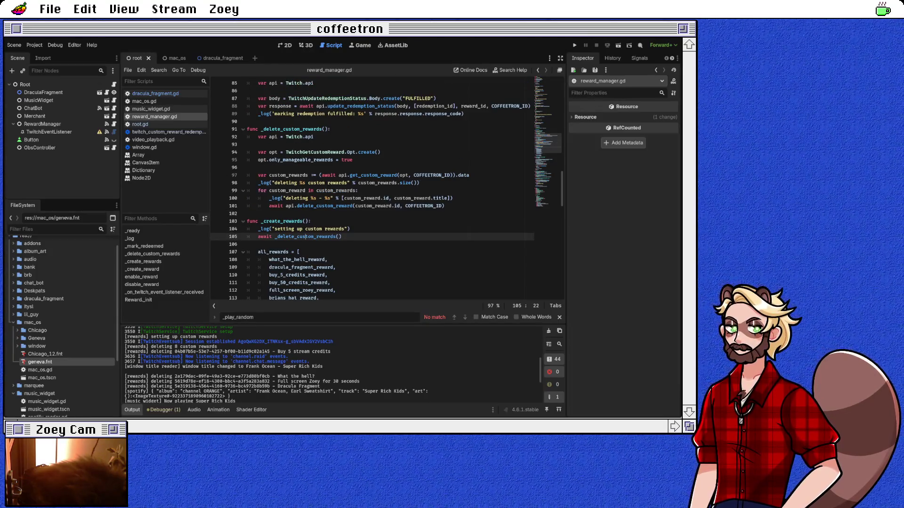
left_click(314, 160)
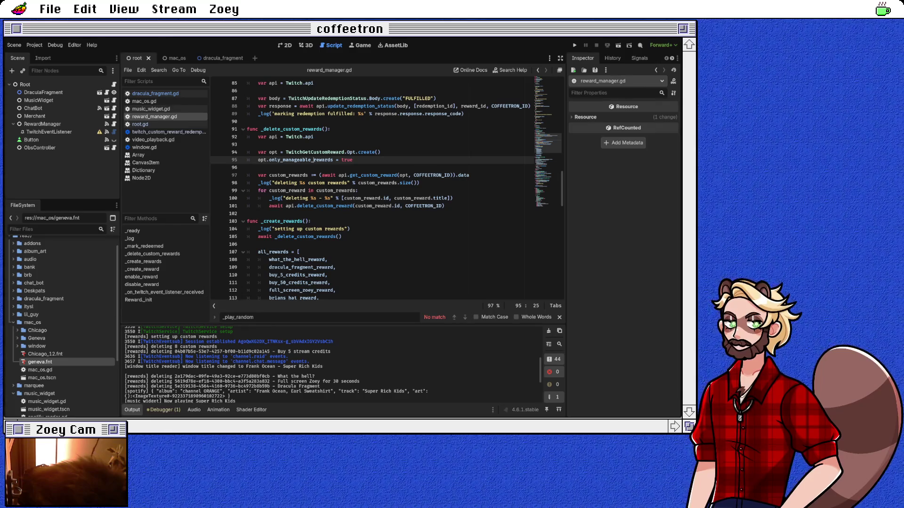
left_click(313, 160, "ctrl")
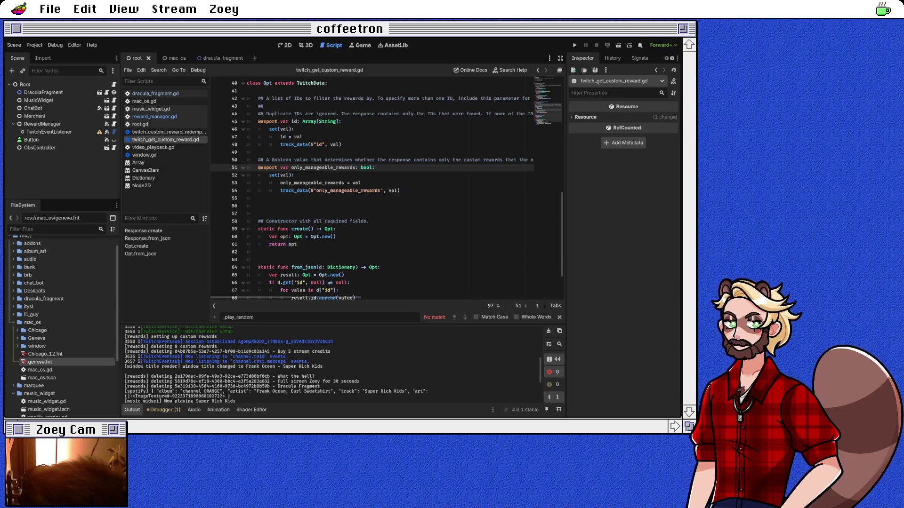
key("F5")
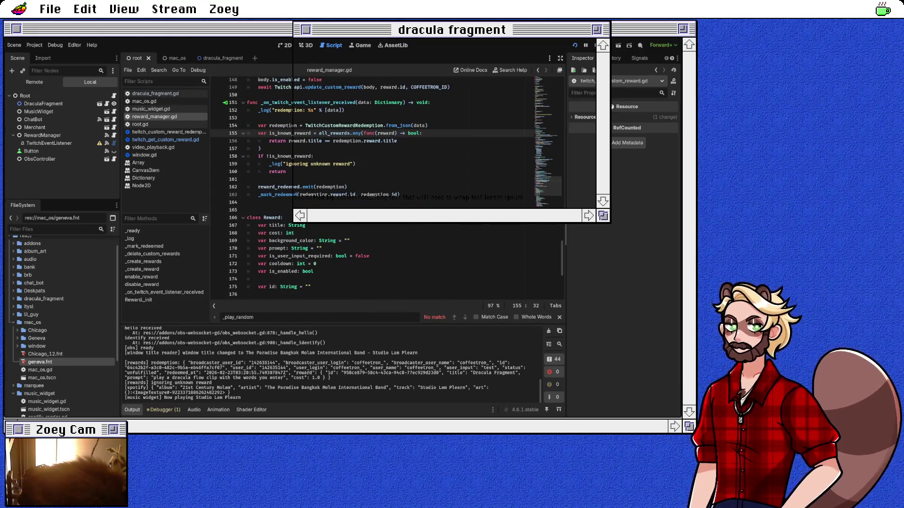
Step: Review the unknown-reward log line and the Reward background_color field, then select line 154, where redemption is parsed
left_click(356, 164)
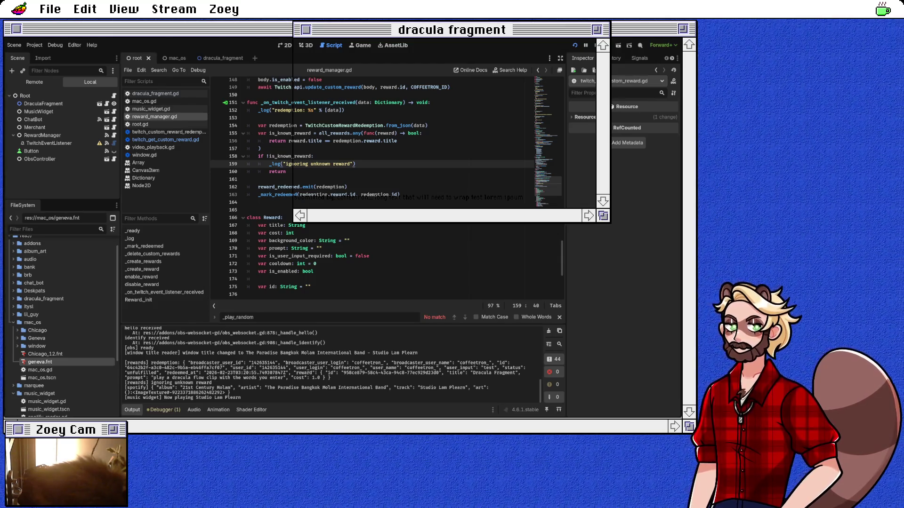
left_click(327, 240)
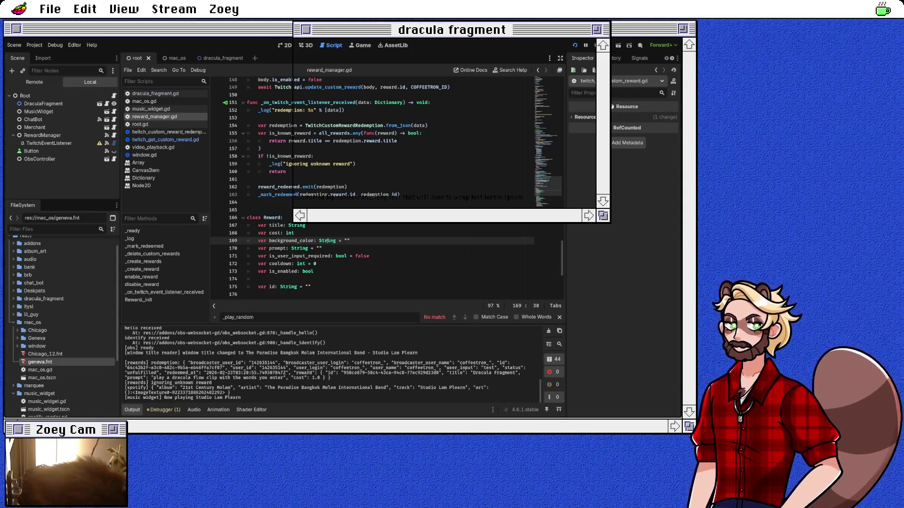
scroll(376, 189, "down", 5)
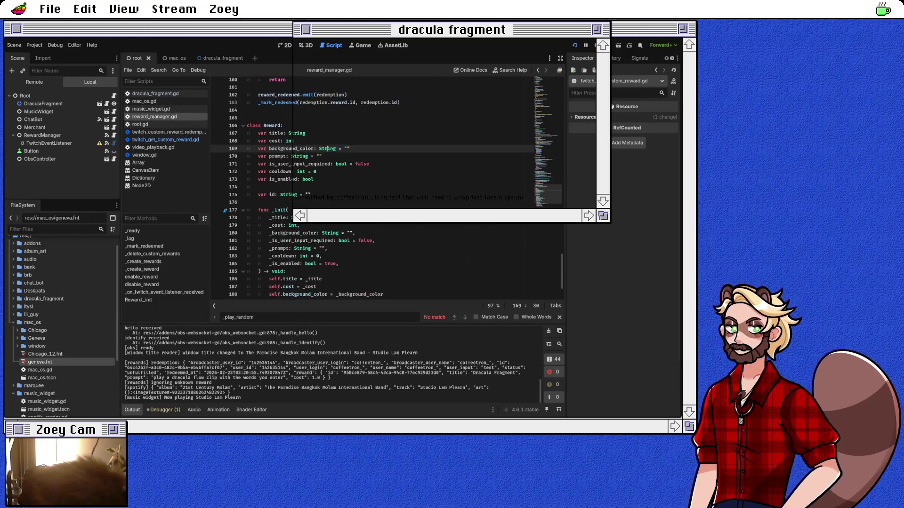
scroll(377, 188, "up", 8)
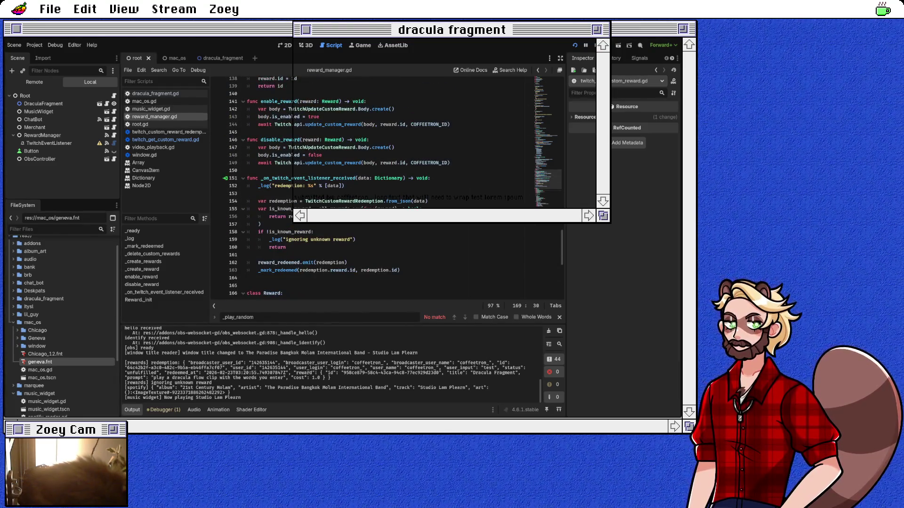
triple_click(329, 201)
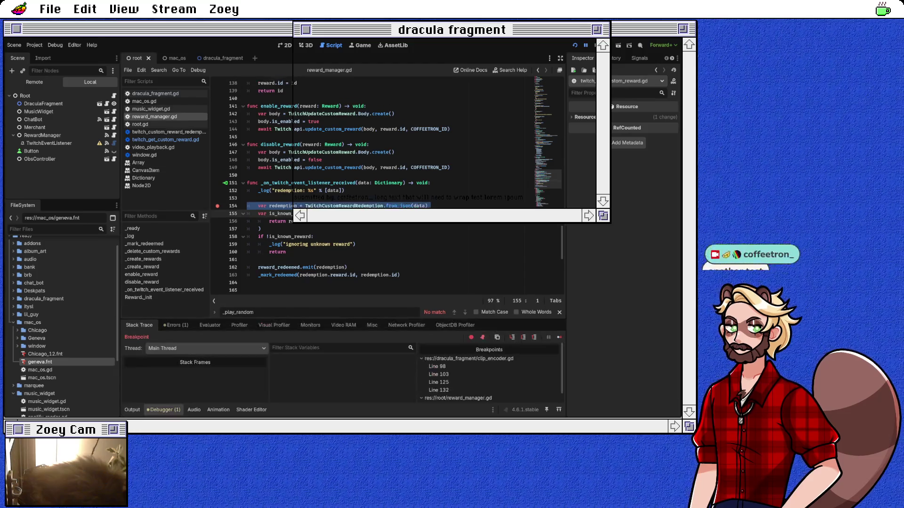
Step: Enlarge the Debugger panel and step over to line 155
left_click(332, 252)
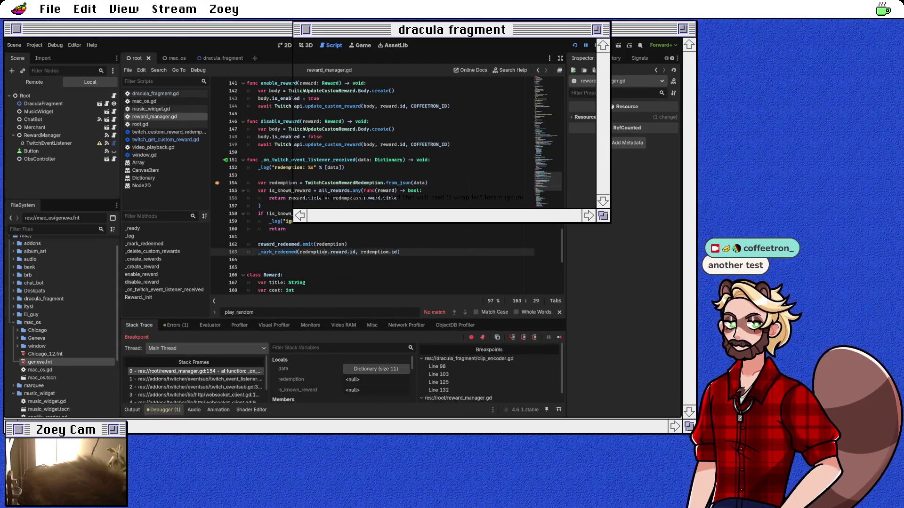
left_click_drag(343, 320, 343, 263)
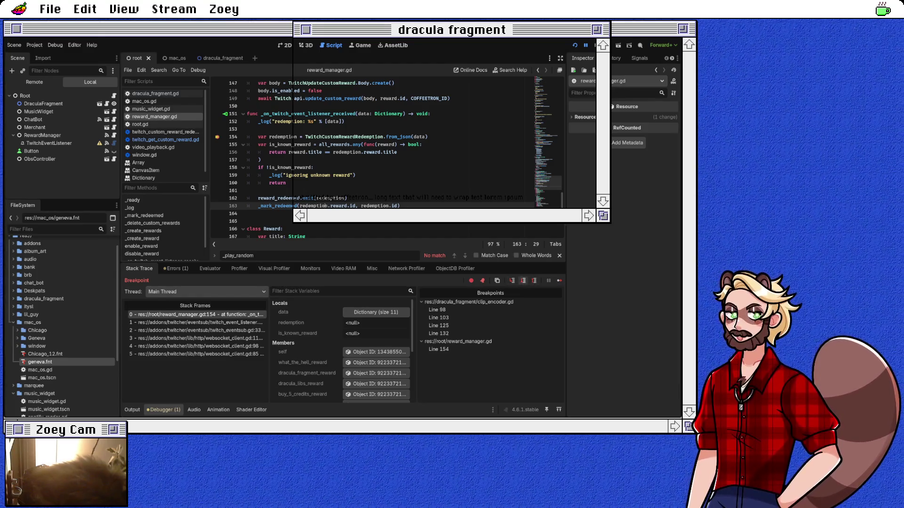
left_click(523, 280)
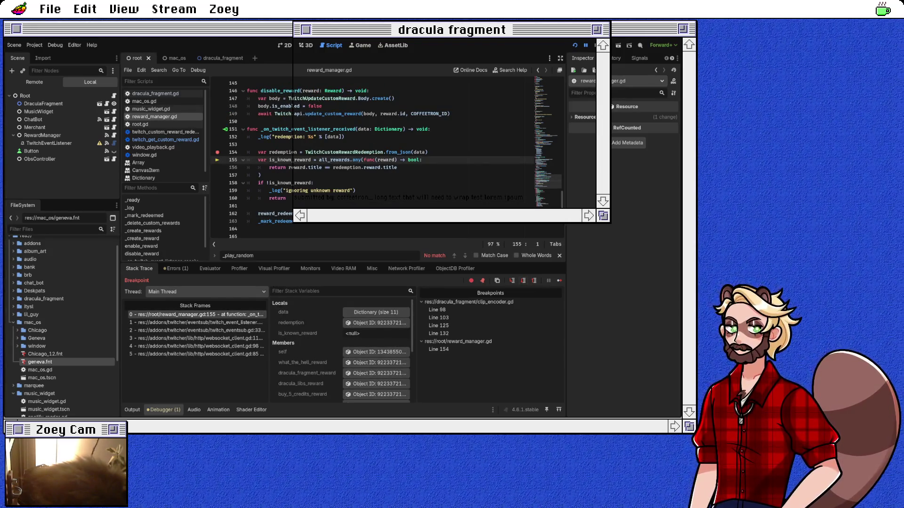
Step: Inspect the redemption object and its Dracula Fragment Reward in the Inspector
left_click(377, 323)
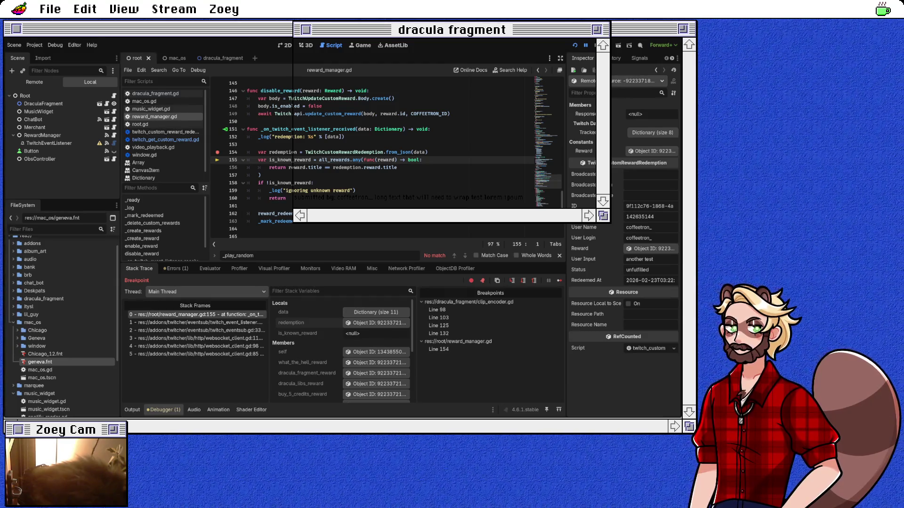
left_click(651, 248)
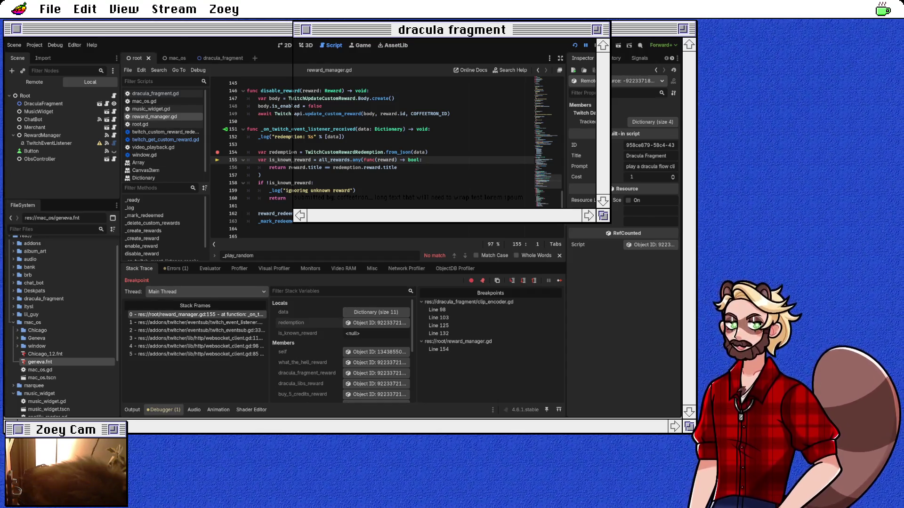
scroll(341, 350, "down", 5)
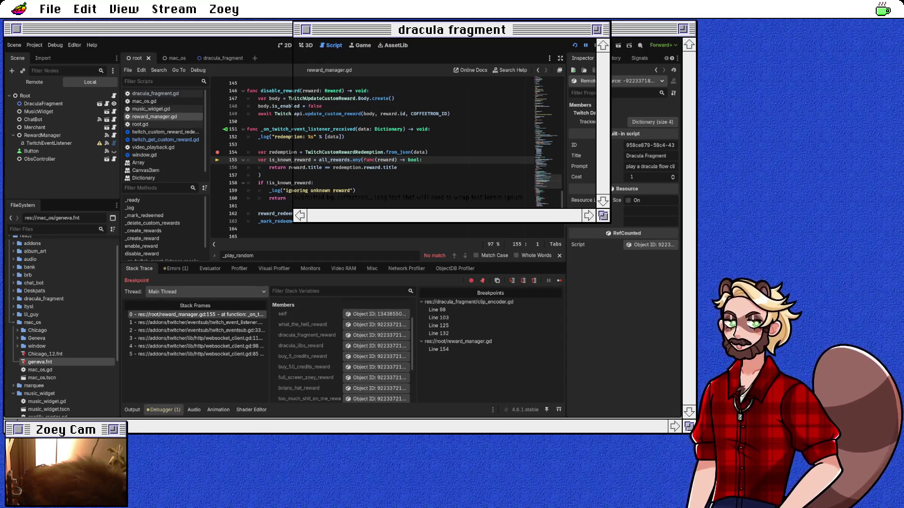
scroll(341, 351, "up", 3)
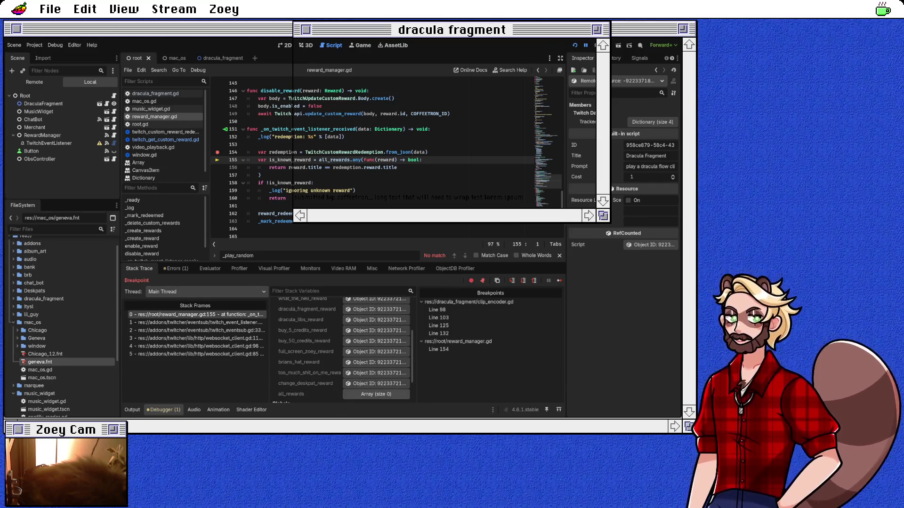
Step: Expand all_rewards in the debugger to confirm it is an empty array
left_click(301, 394)
left_click(376, 394)
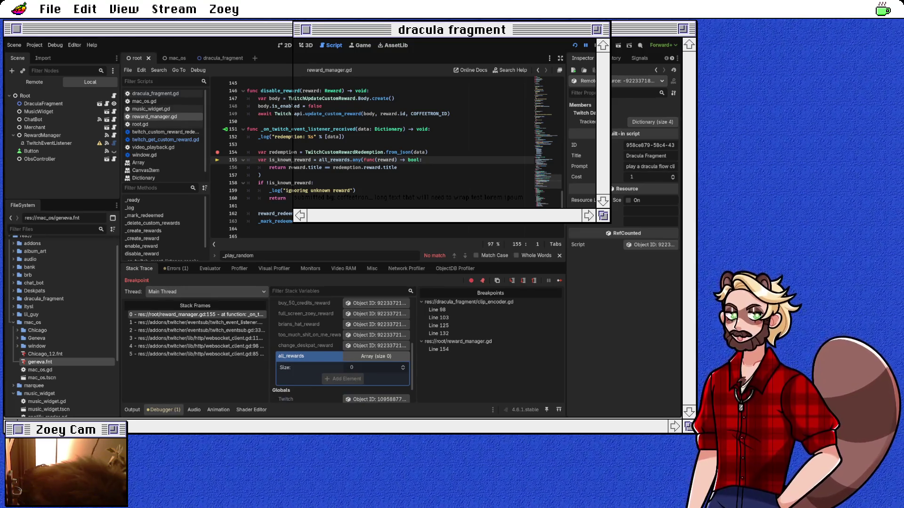
left_click(282, 174)
scroll(330, 142, "up", 10)
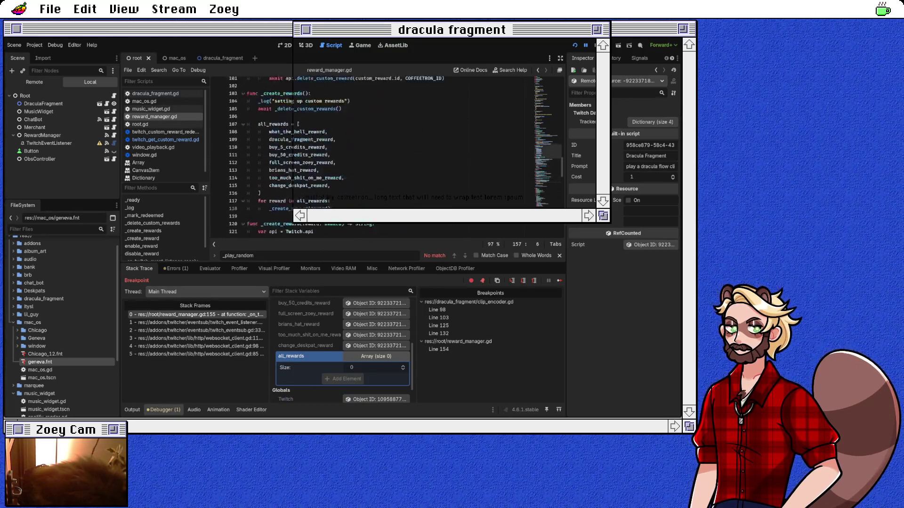
Step: Compare all_rewards on line 107 with the _delete_custom_rewards call, then read the window.gd size_to_fit anchors warning
scroll(376, 155, "up", 20)
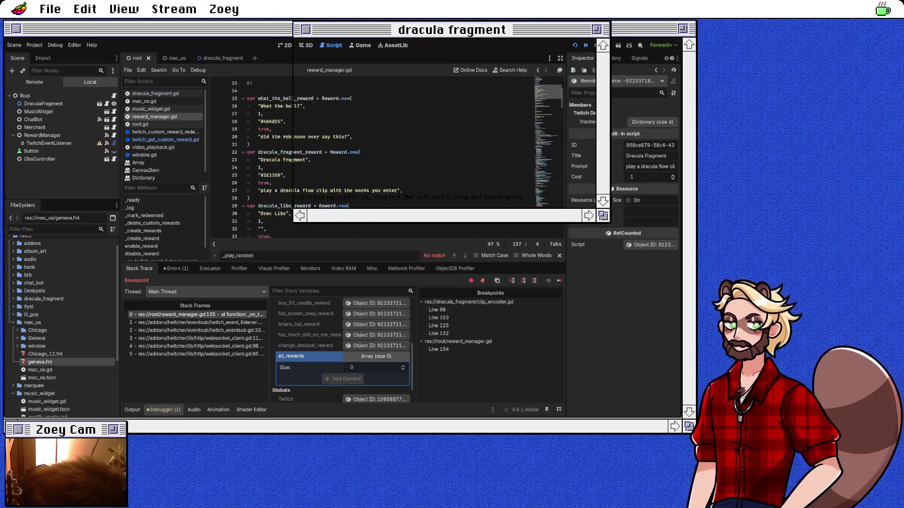
scroll(376, 155, "down", 15)
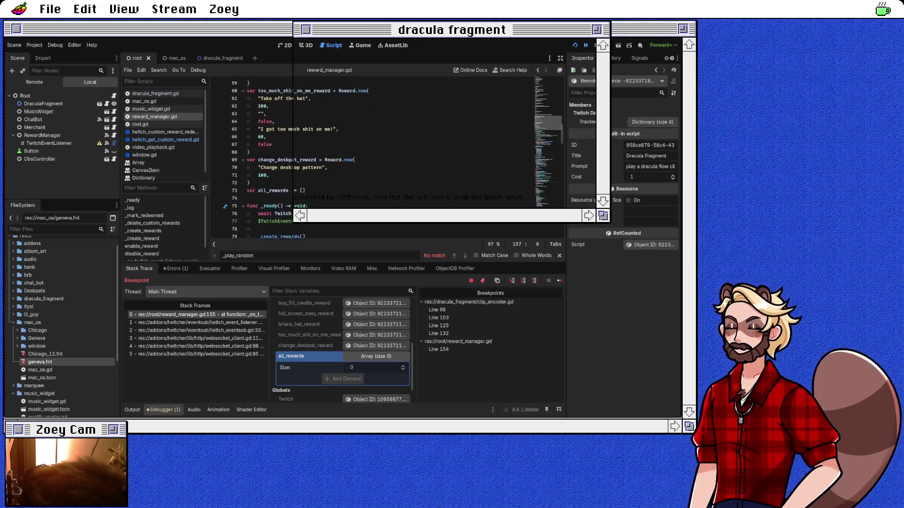
scroll(376, 155, "down", 4)
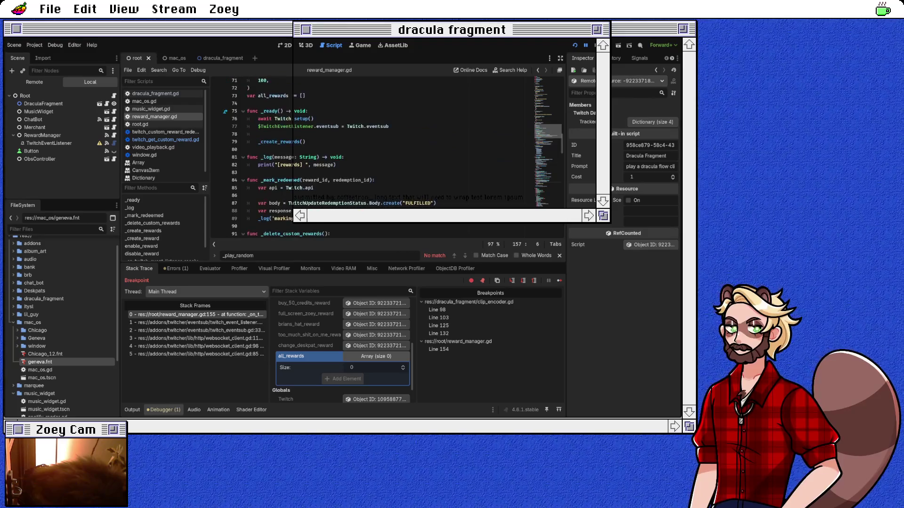
scroll(396, 155, "down", 10)
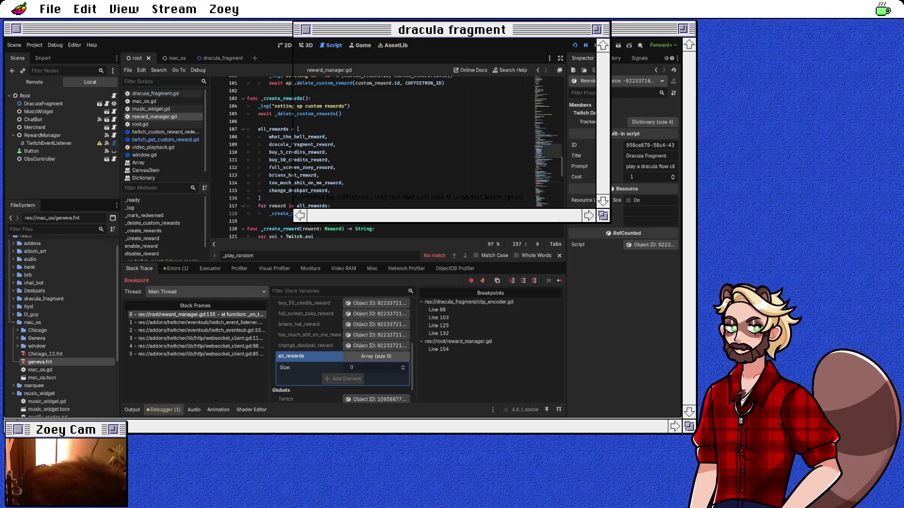
double_click(273, 129)
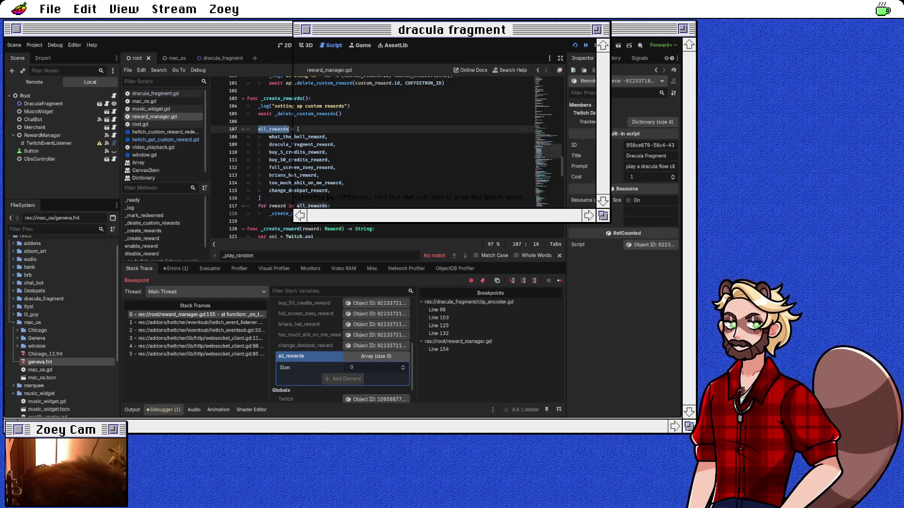
double_click(306, 114)
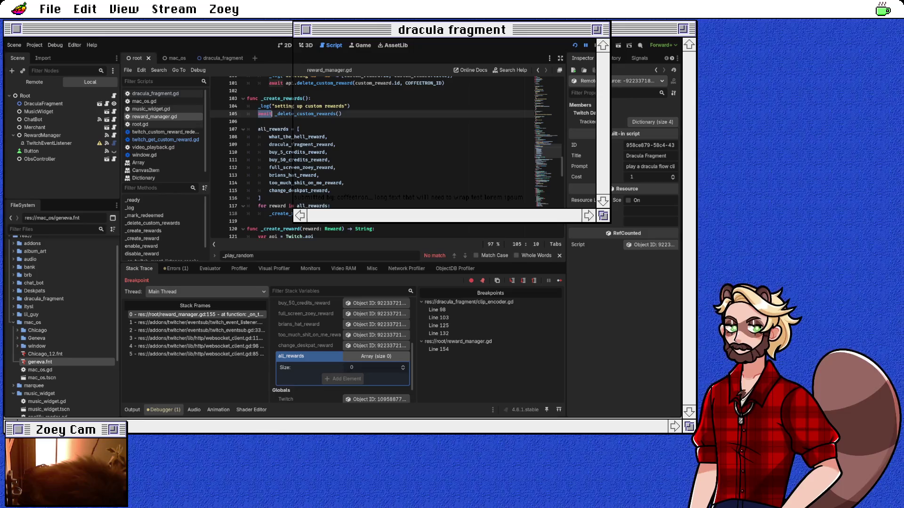
double_click(274, 129)
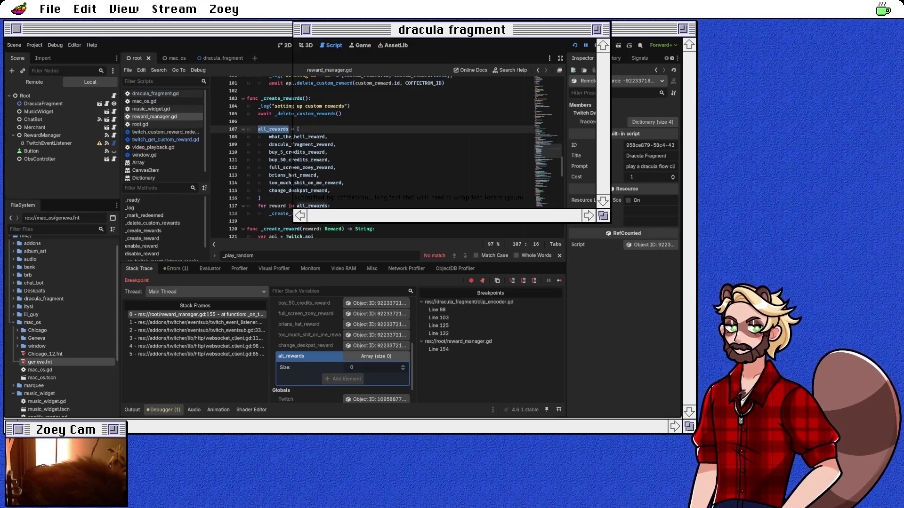
scroll(372, 156, "up", 2)
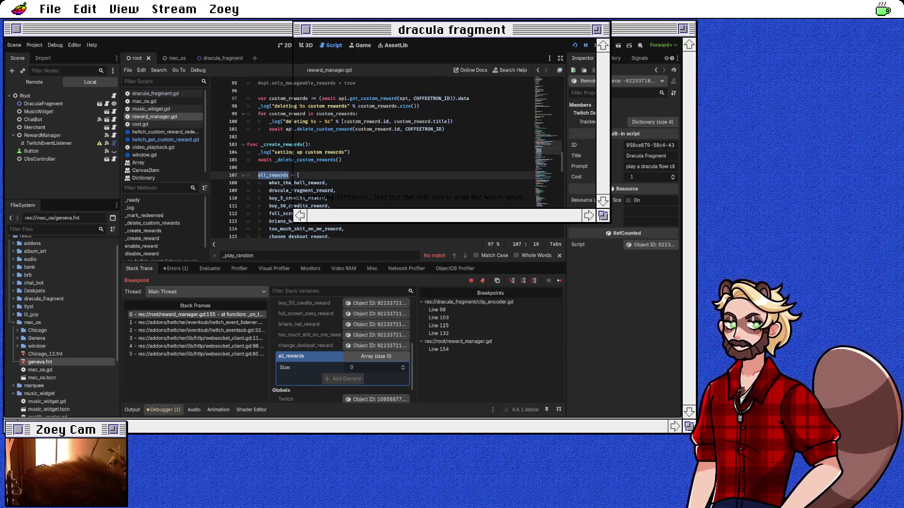
left_click(175, 268)
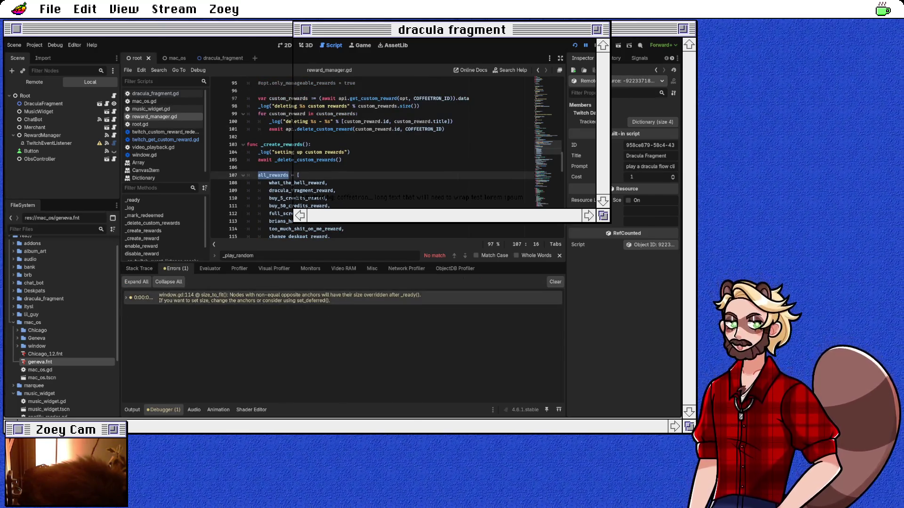
Step: Uncomment line 95 so opt.only_manageable_rewards = true, then stop the running game
left_click(132, 410)
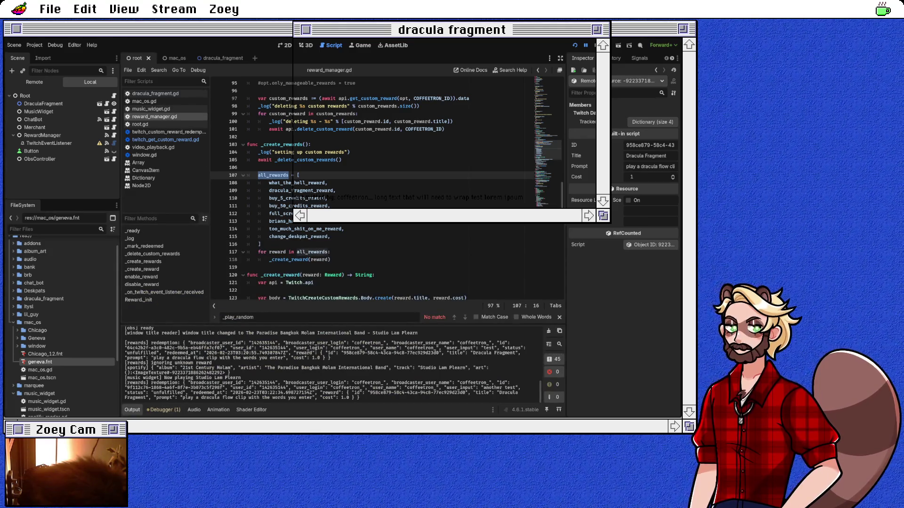
scroll(330, 365, "up", 5)
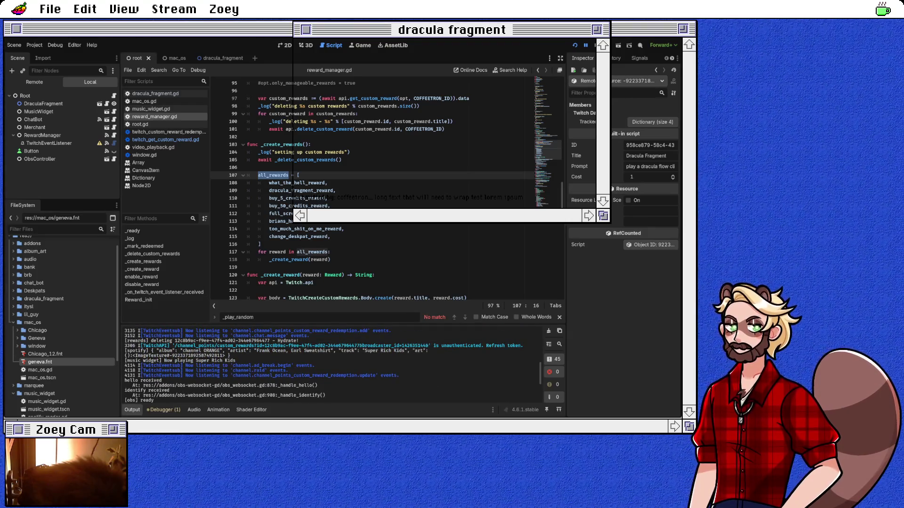
scroll(329, 365, "up", 2)
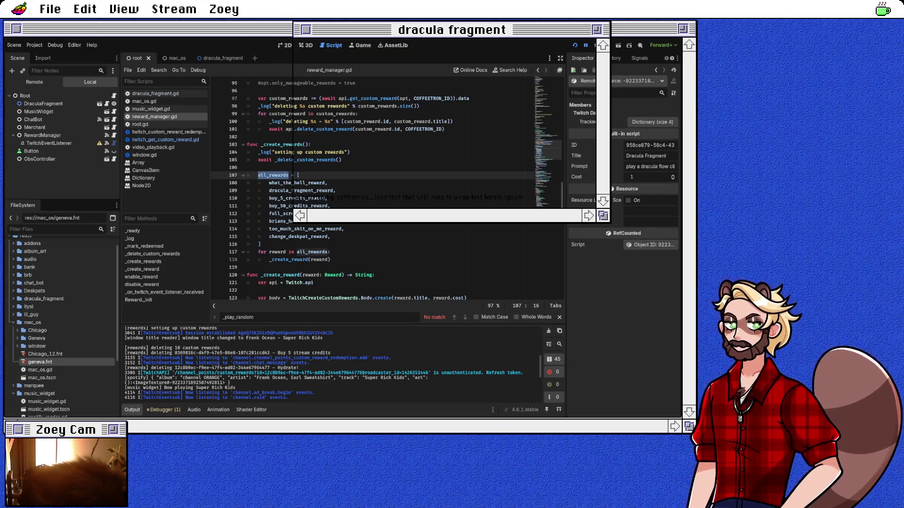
scroll(386, 188, "up", 4)
left_click(356, 175)
key("ctrl+k")
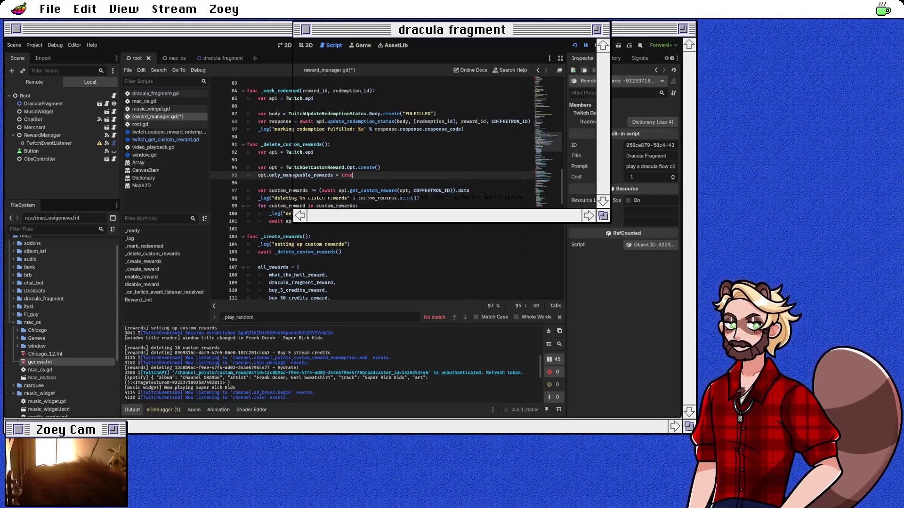
key("F8")
scroll(386, 188, "down", 4)
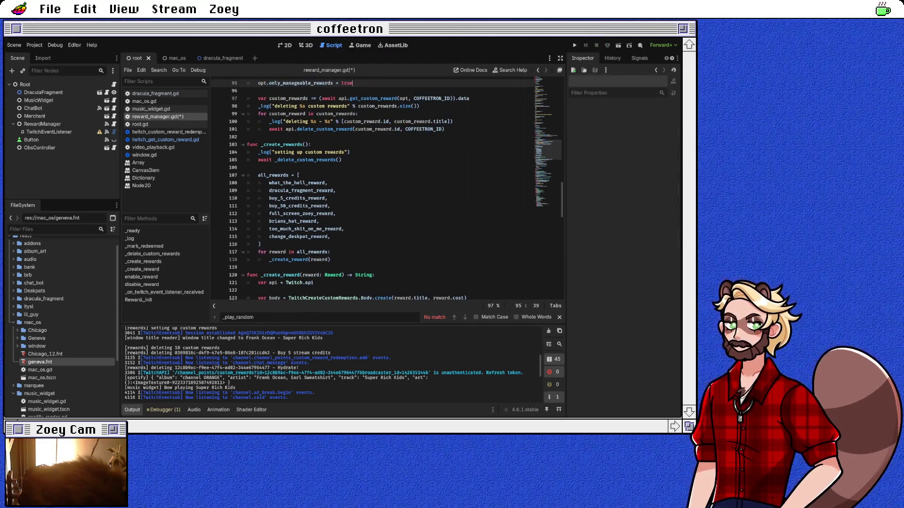
Step: Move the all_rewards array block above the await _delete_custom_rewards() call
left_click_drag(246, 175, 247, 252)
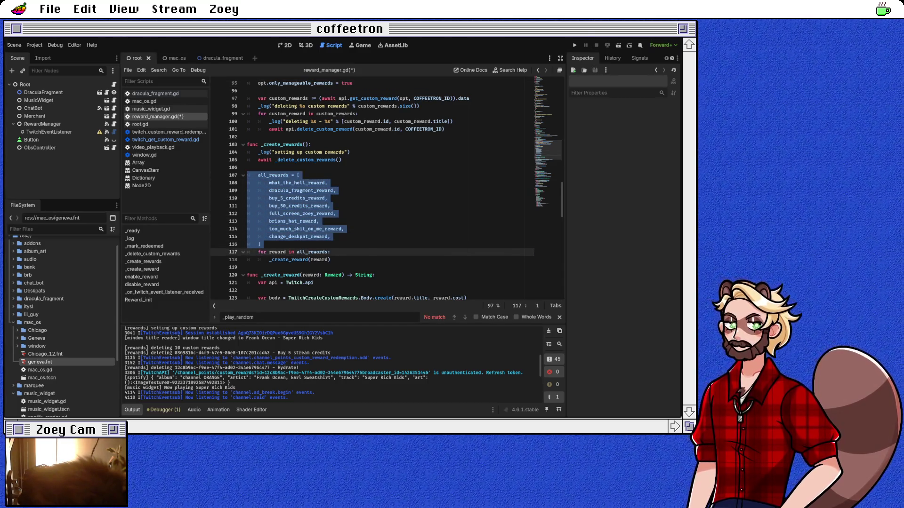
key("ctrl+x")
key("Up")
key("Up")
key("Up")
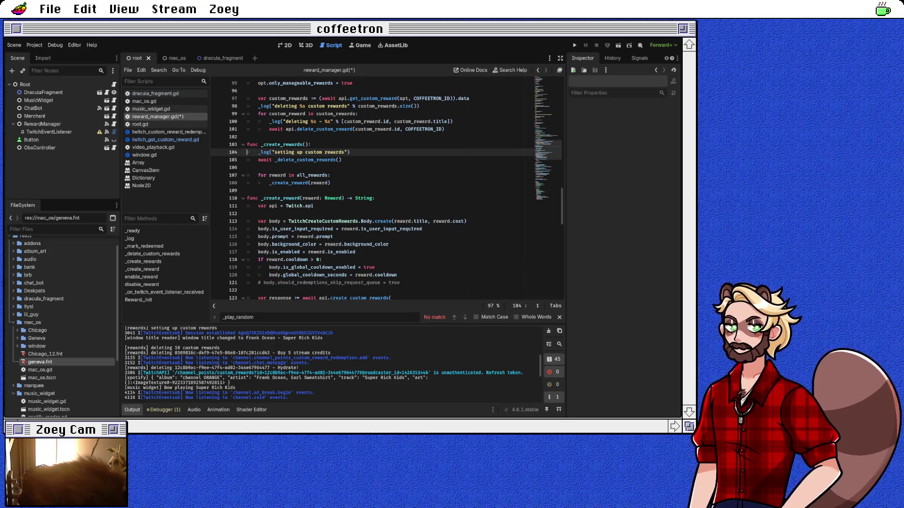
key("Down")
key("Return")
key("ctrl+v")
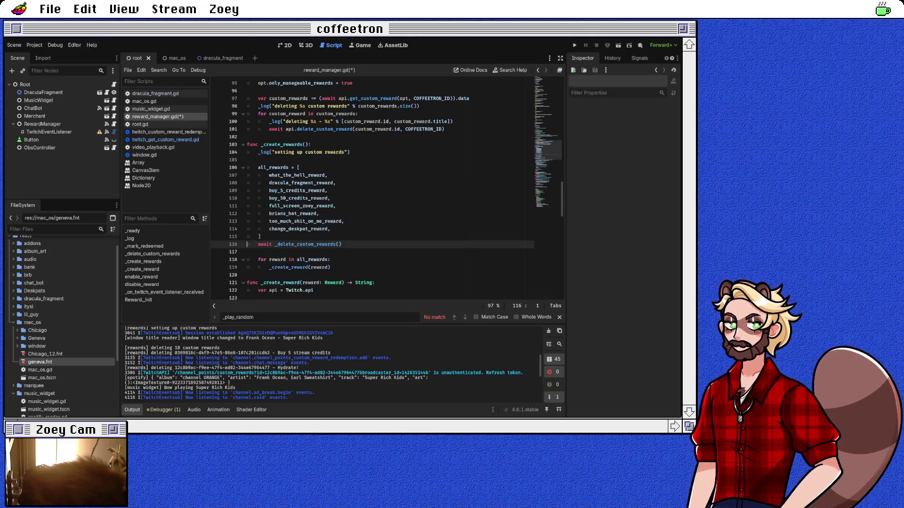
Step: Add a blank line before the delete call, save reward_manager.gd, and relaunch the project
key("Down")
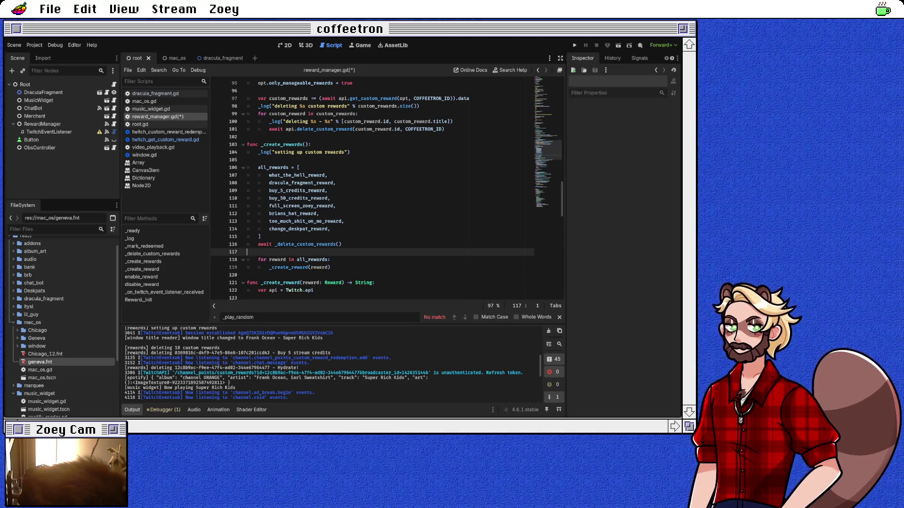
key("Up")
key("Return")
key("Up")
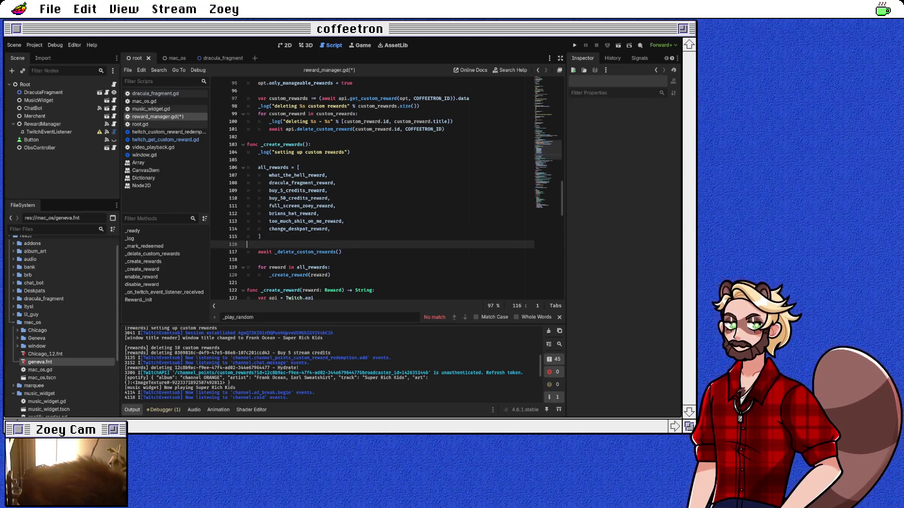
key("ctrl+s")
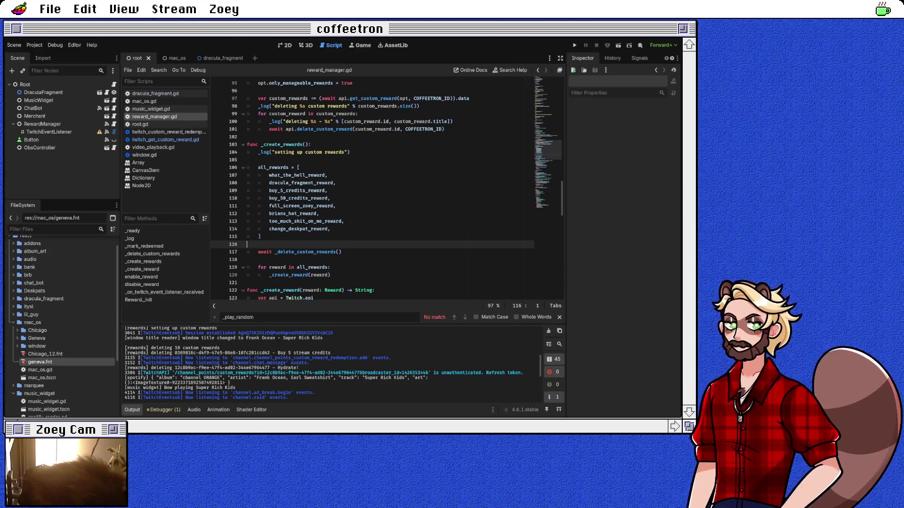
key("F5")
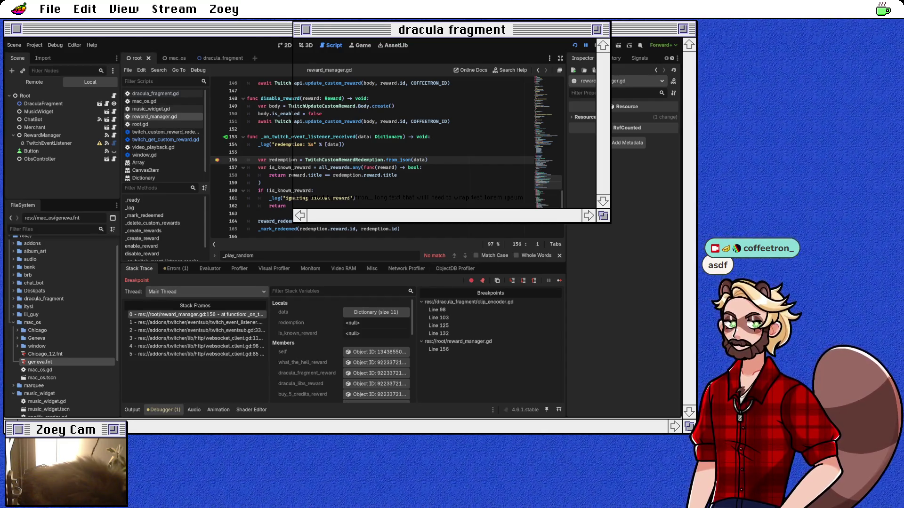
Step: Remove the line 156 breakpoint in reward_manager.gd and continue the paused game
scroll(344, 351, "down", 5)
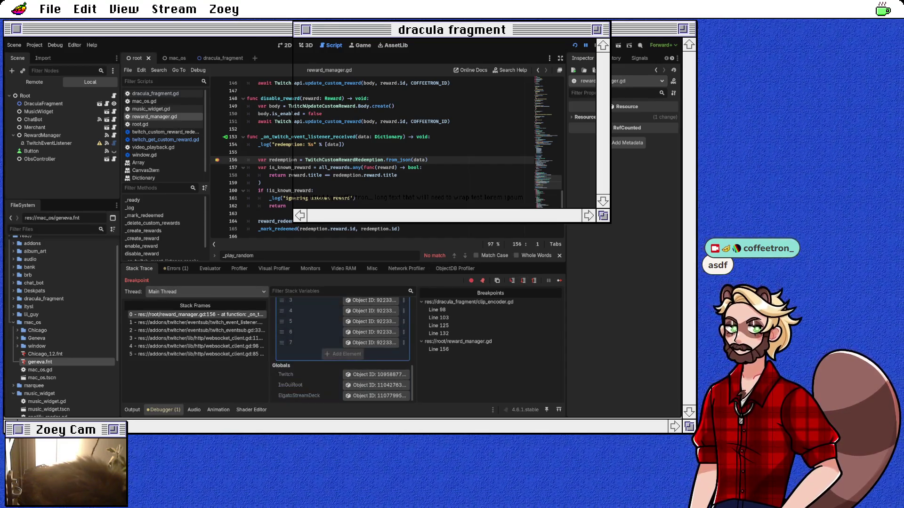
scroll(344, 351, "up", 5)
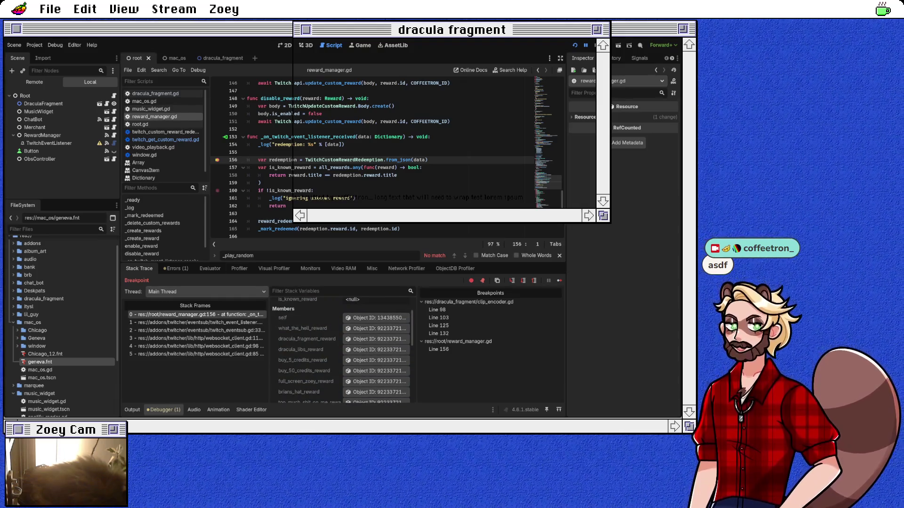
left_click(217, 159)
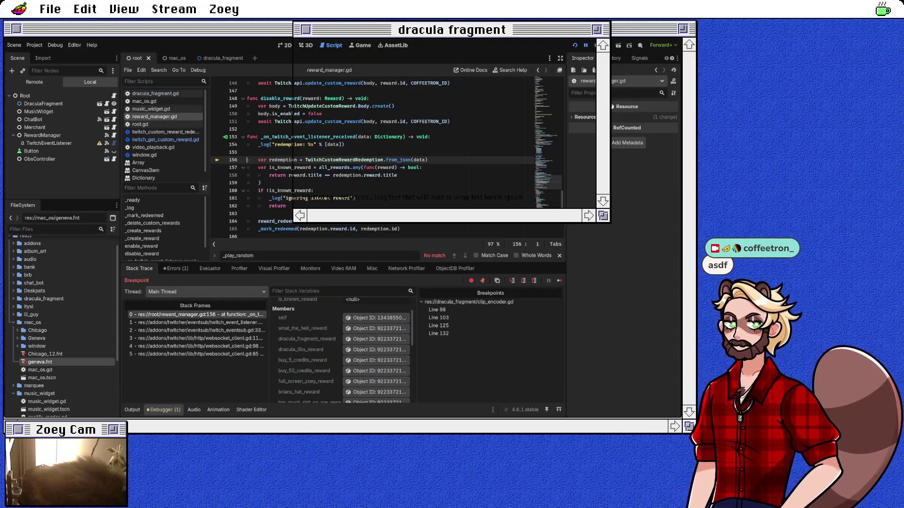
left_click(559, 280)
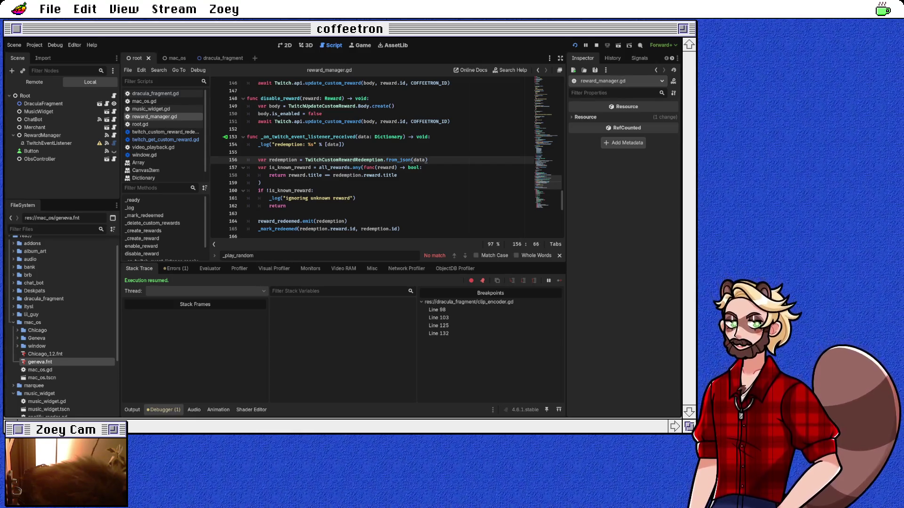
Step: Switch to the 2D view, hide the Debugger, center the coffeetron window, and select DraculaFragment
left_click(344, 144)
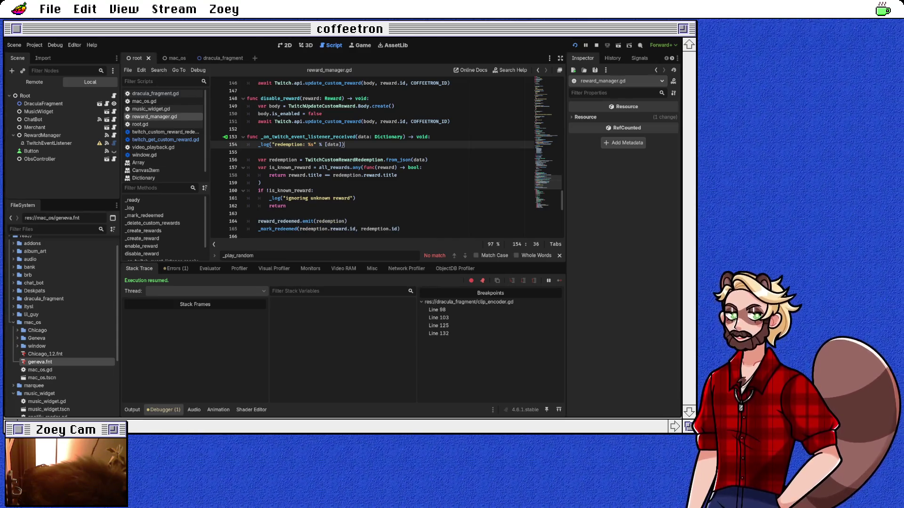
key("ctrl+F1")
scroll(349, 155, "down", 10)
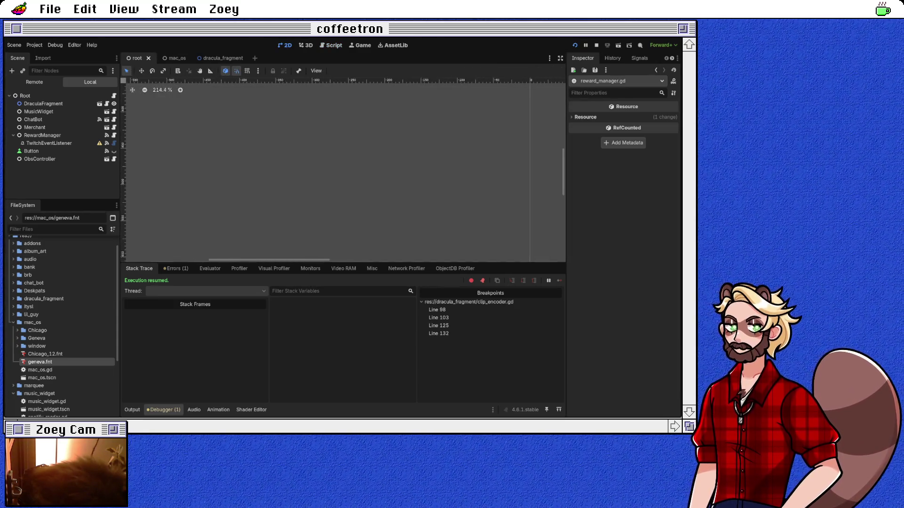
scroll(355, 174, "down", 1)
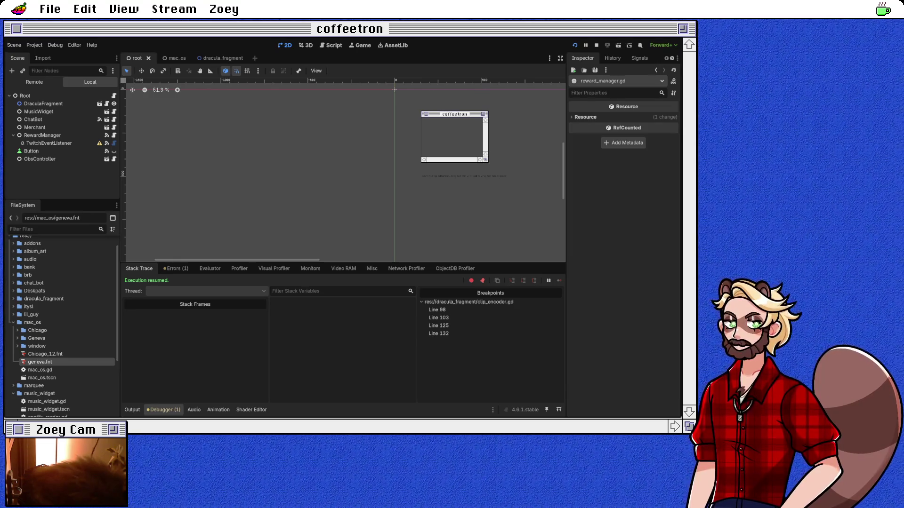
left_click(162, 410)
scroll(478, 153, "up", 3)
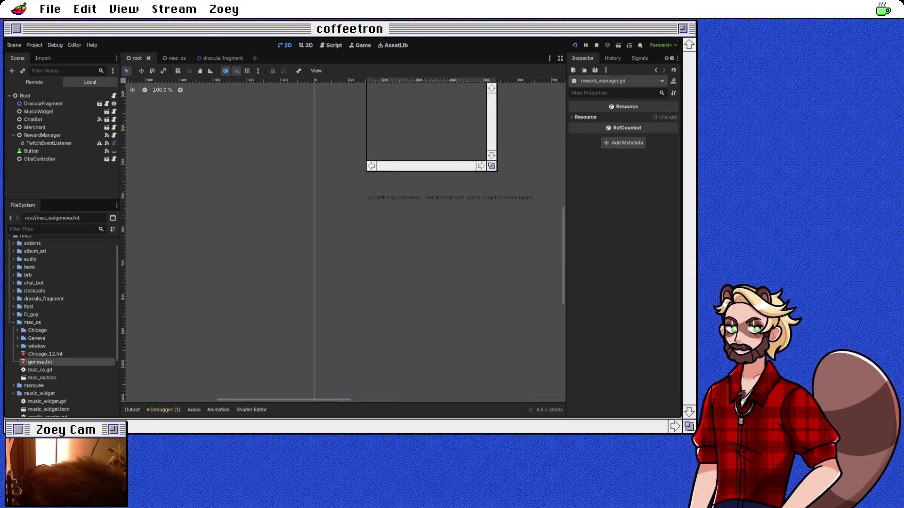
left_click_drag(424, 141, 356, 214)
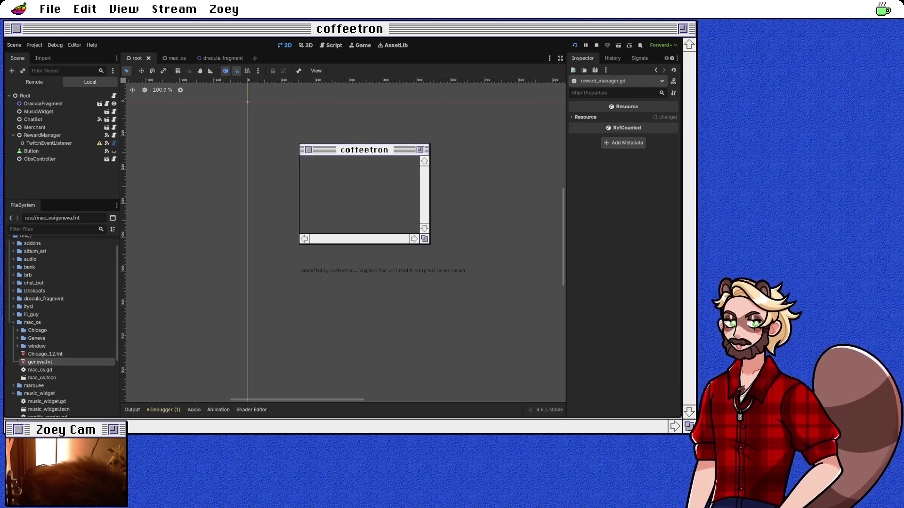
left_click(43, 104)
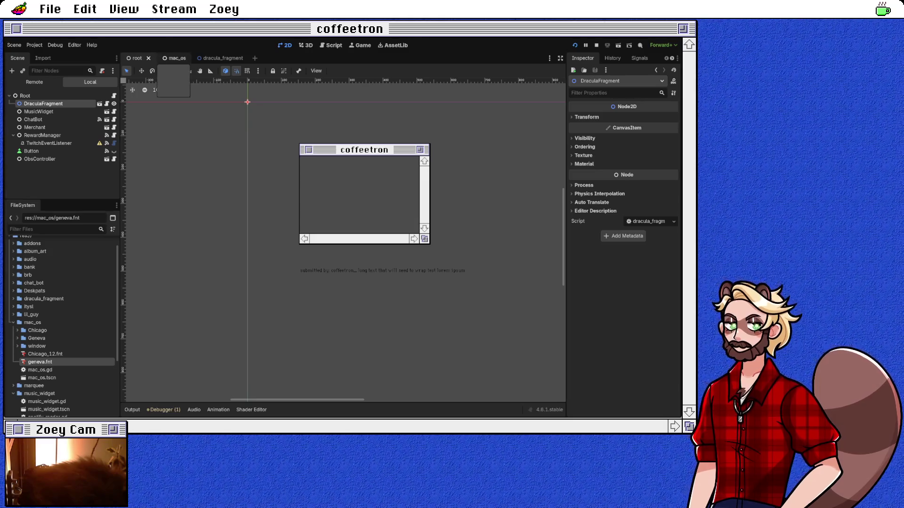
Step: Open the dracula_fragment scene and inspect VideoWrapper, LabelPadding, and VideoStreamPlayer's 640 × 360 size
left_click(214, 58)
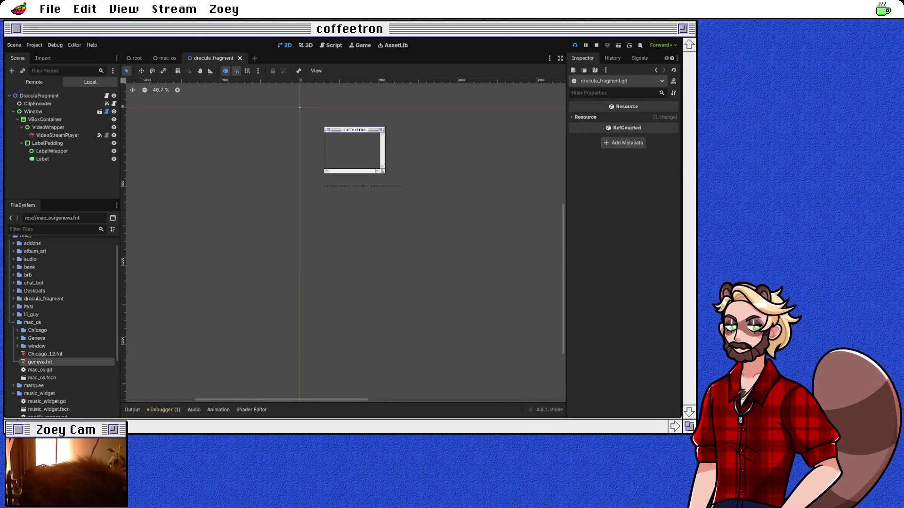
scroll(333, 160, "up", 1)
left_click(48, 127)
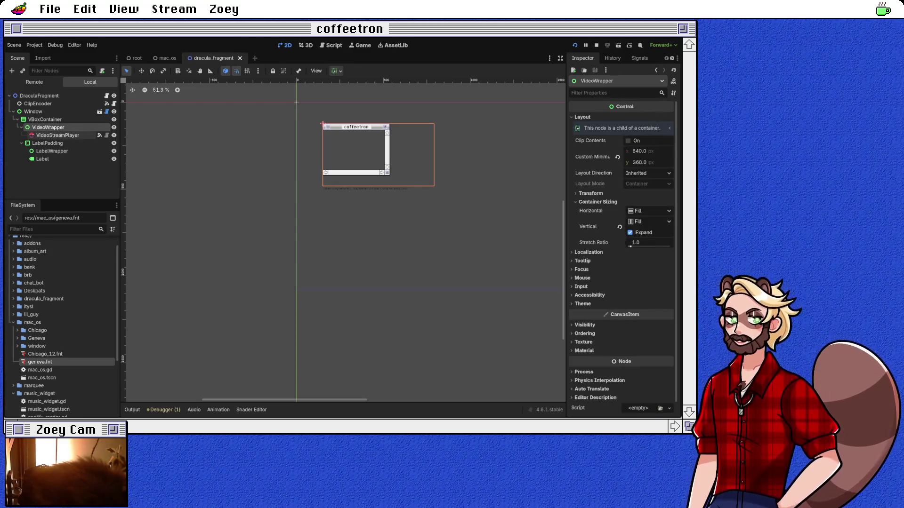
left_click(322, 123)
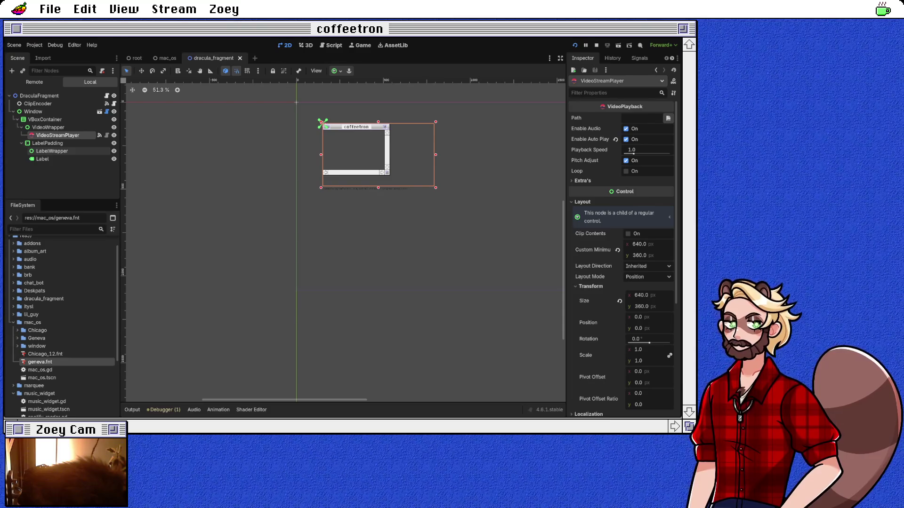
left_click(48, 144)
left_click(58, 135)
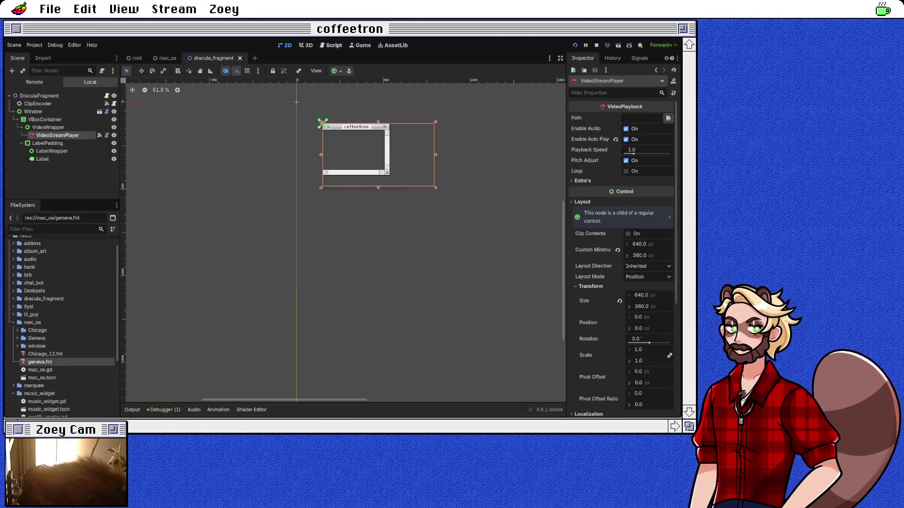
left_click(332, 46)
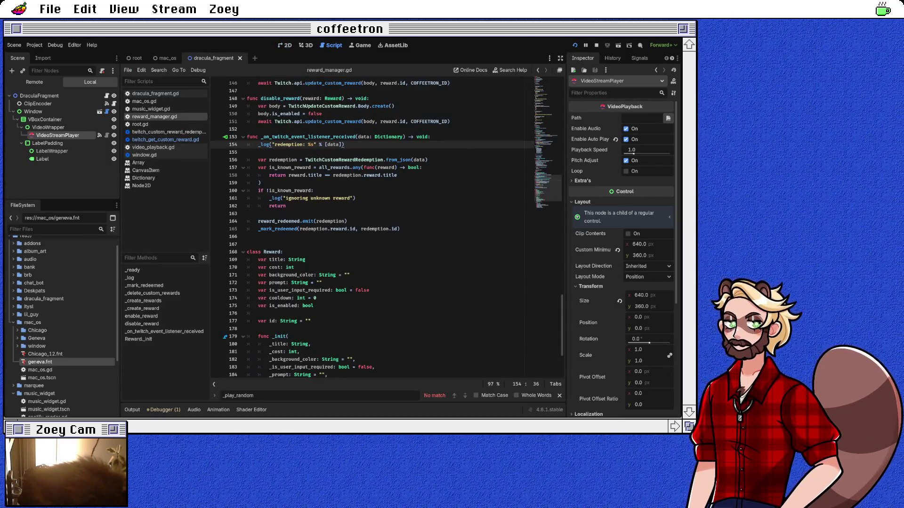
Step: Open dracula_fragment.gd and scroll down to its _play_query, _play_clip and _path_of_clip functions
scroll(372, 226, "up", 3)
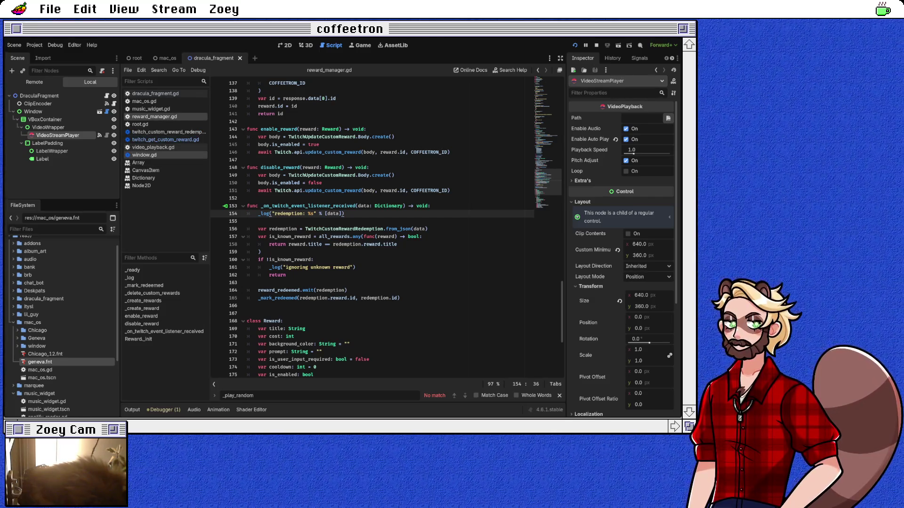
left_click(156, 93)
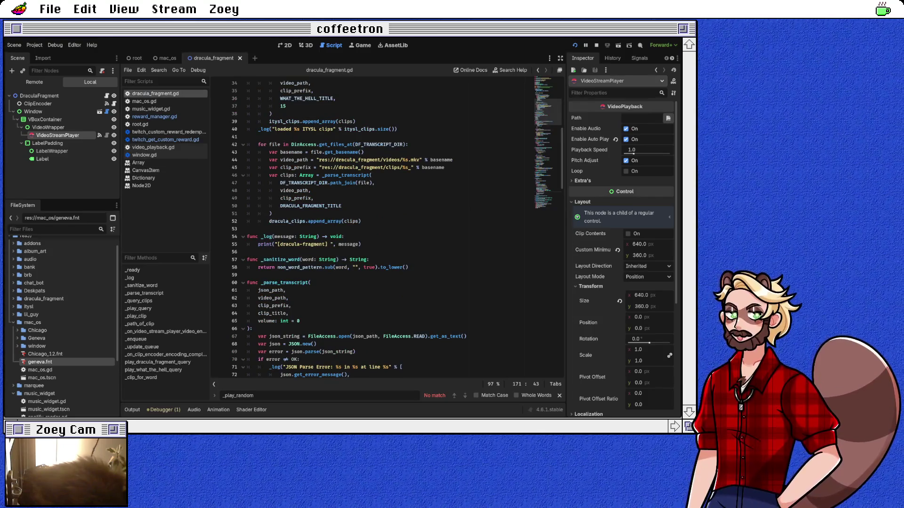
scroll(398, 229, "down", 10)
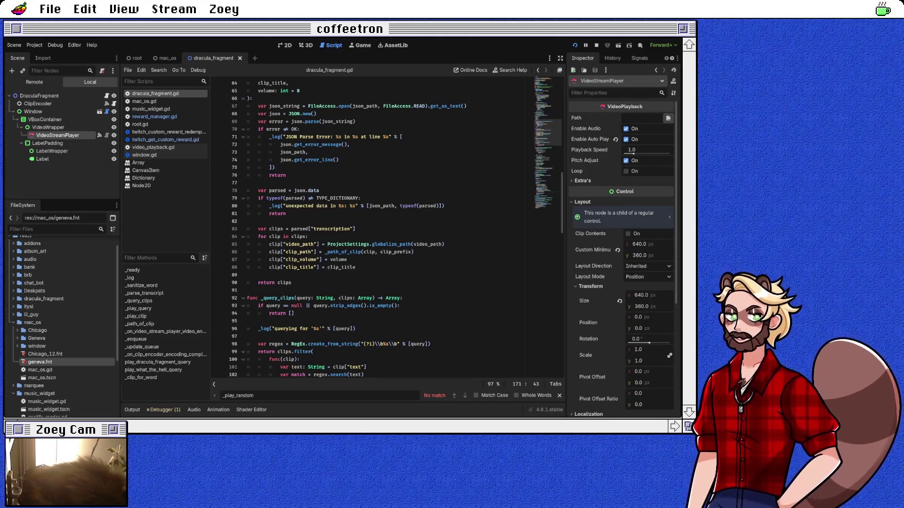
scroll(396, 229, "down", 8)
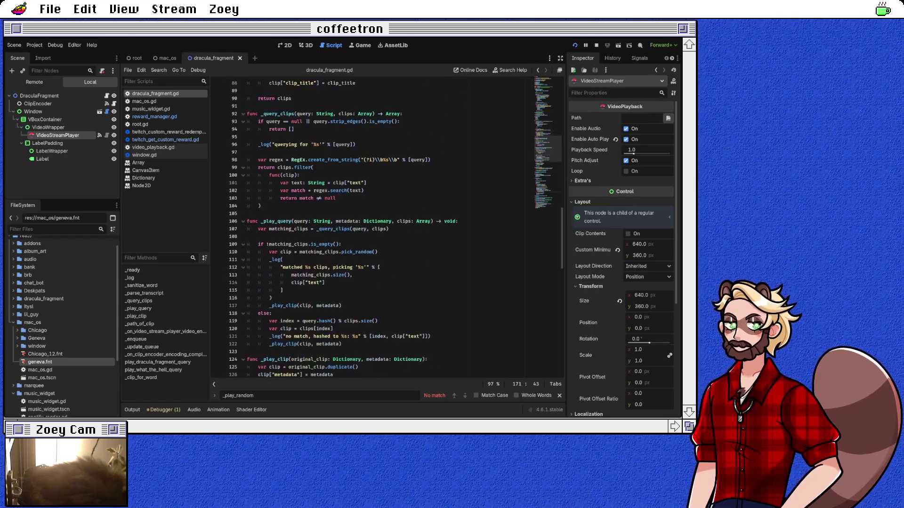
scroll(396, 228, "down", 6)
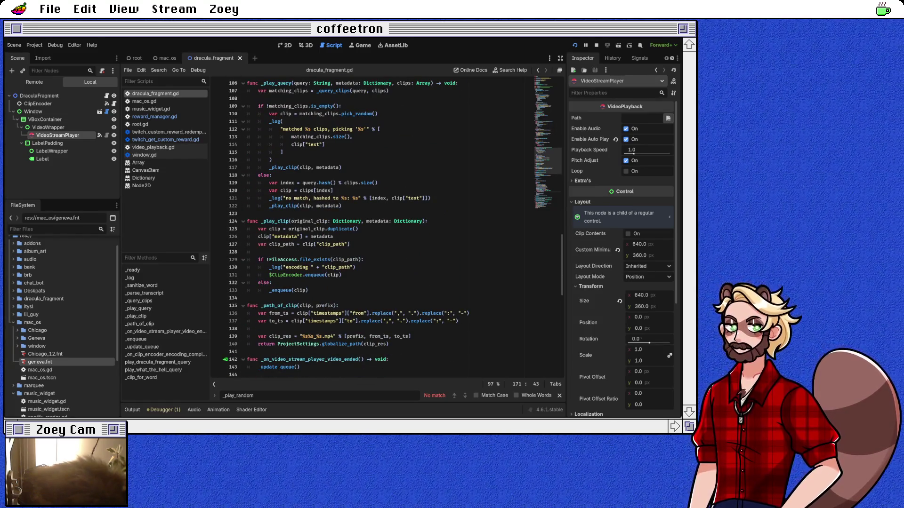
Step: Add a window.size_to_fit(video_player call on new line 175 in _update_queue, before window.show()
left_click(278, 367, "ctrl")
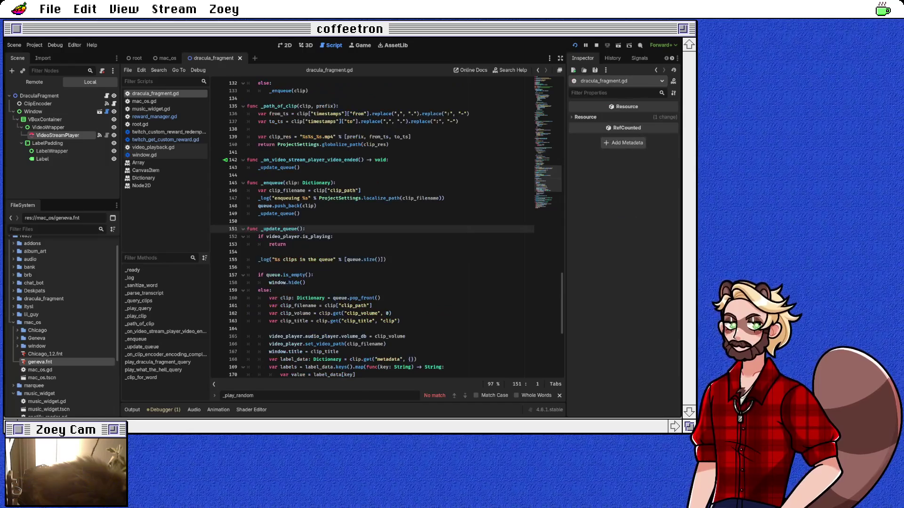
left_click(350, 313)
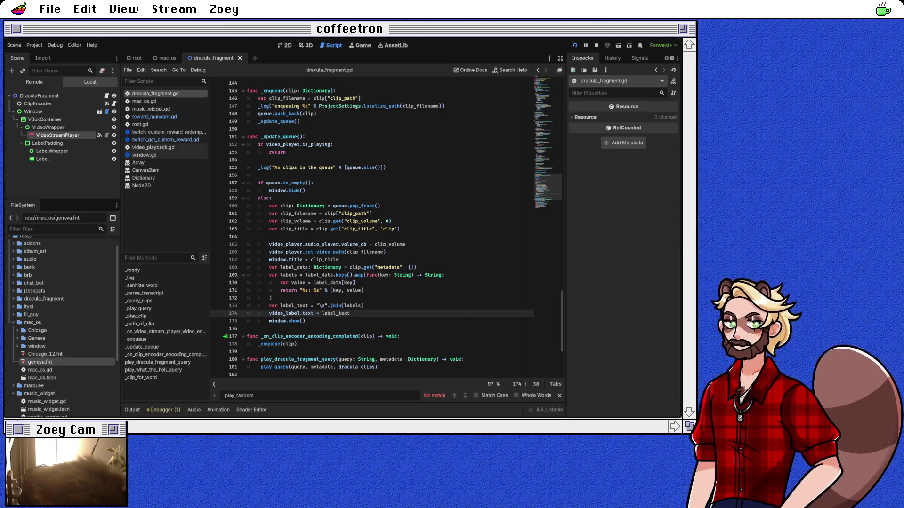
key("Return")
type("window.siz")
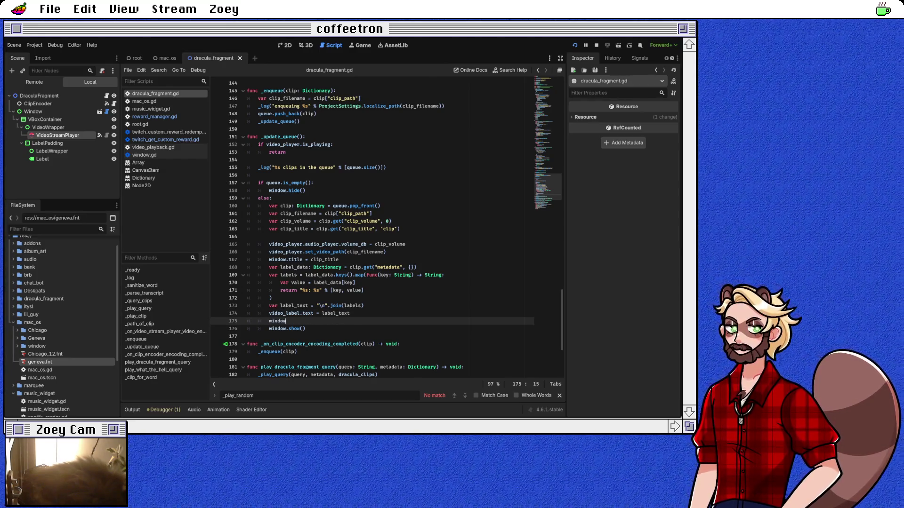
type("e")
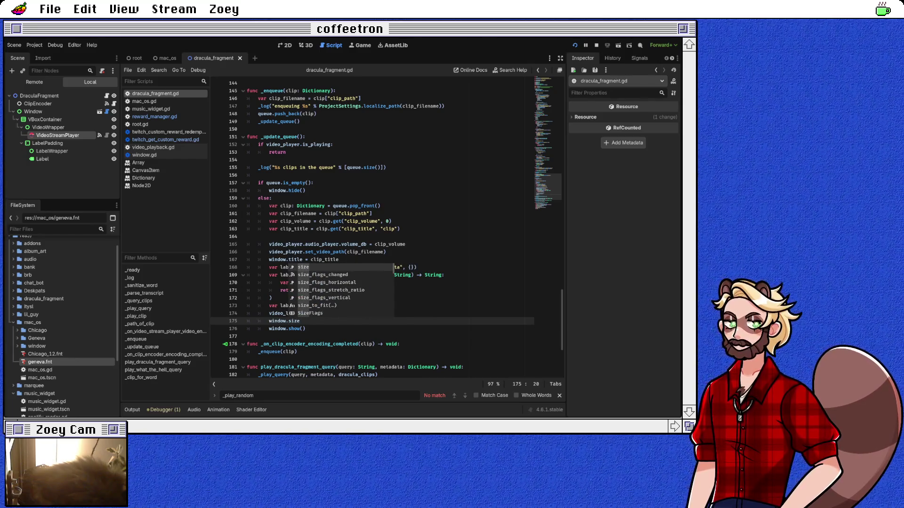
key("Down")
key("Down")
key("Down")
key("Return")
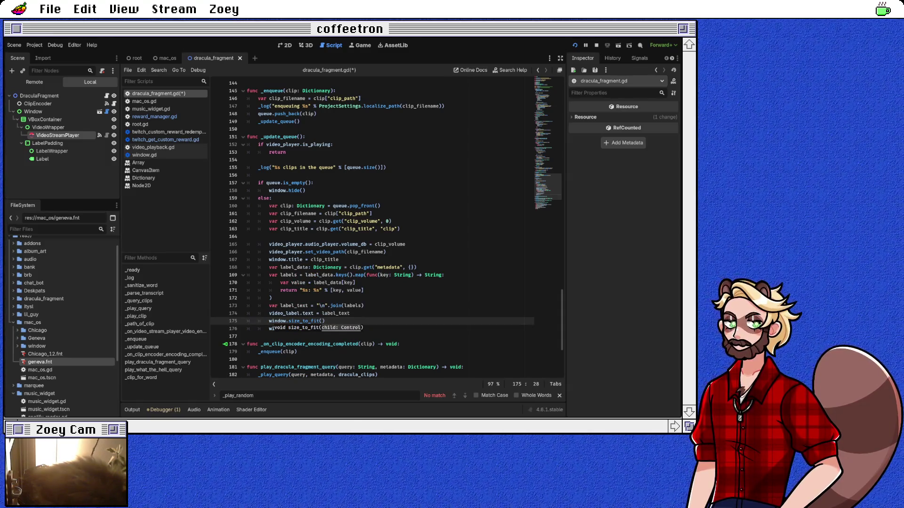
type("video")
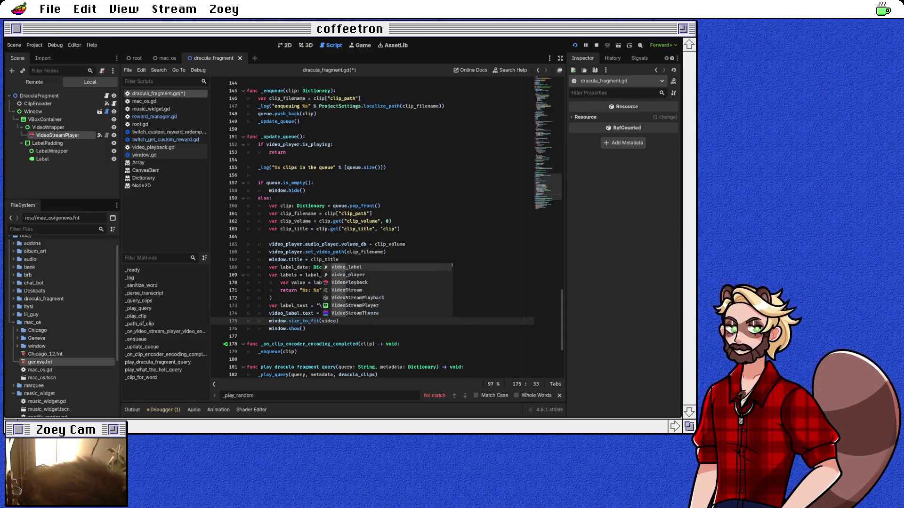
type("_player")
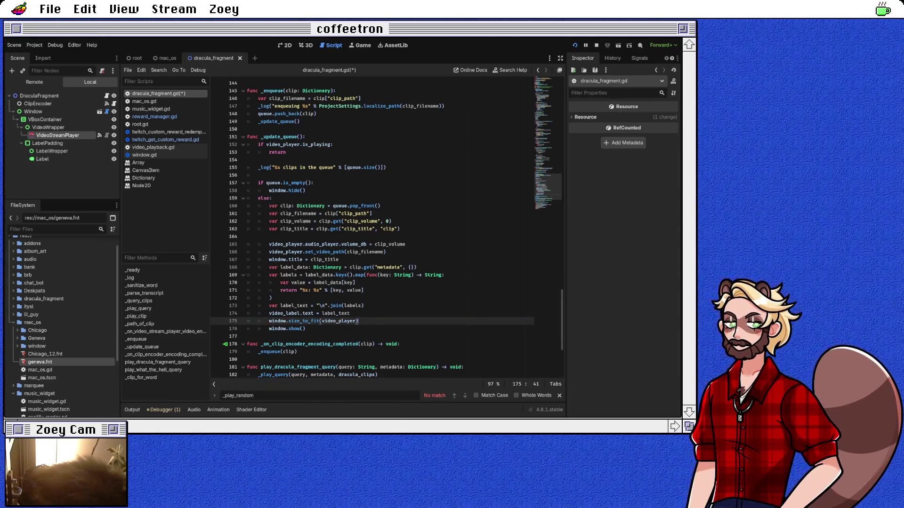
Step: Comment out the old window.size_to_fit(video_player) call on line 20 in _ready
double_click(339, 321)
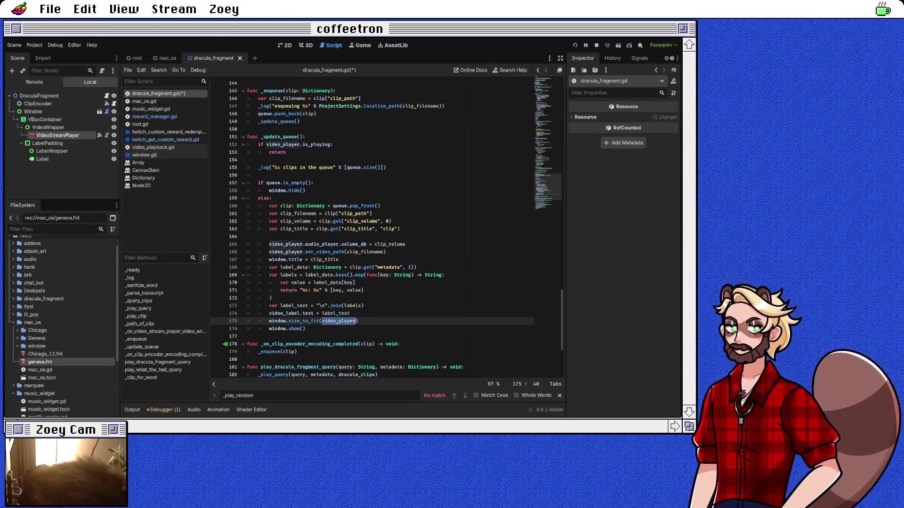
scroll(386, 226, "up", 20)
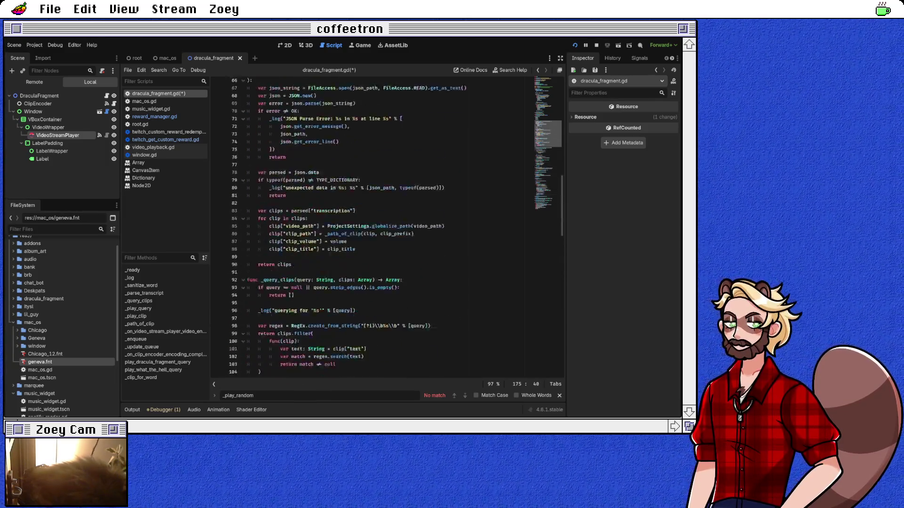
scroll(386, 226, "up", 2)
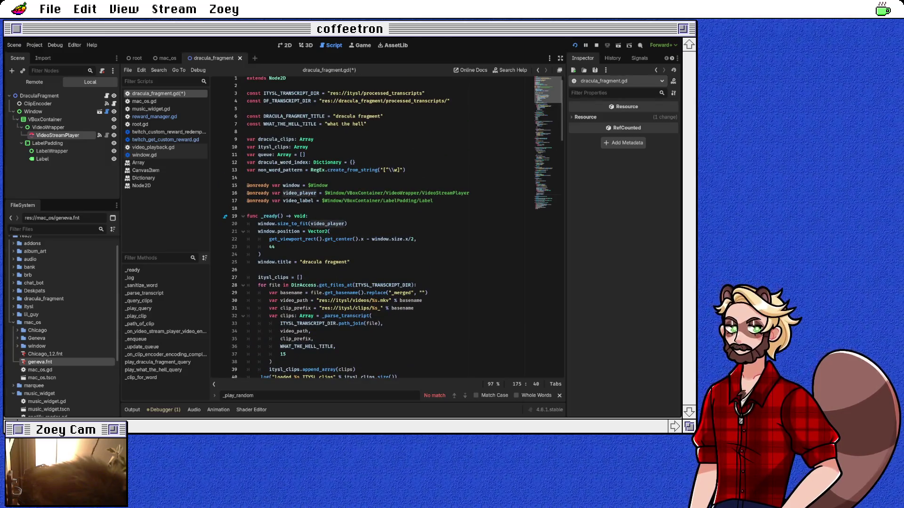
left_click(347, 224)
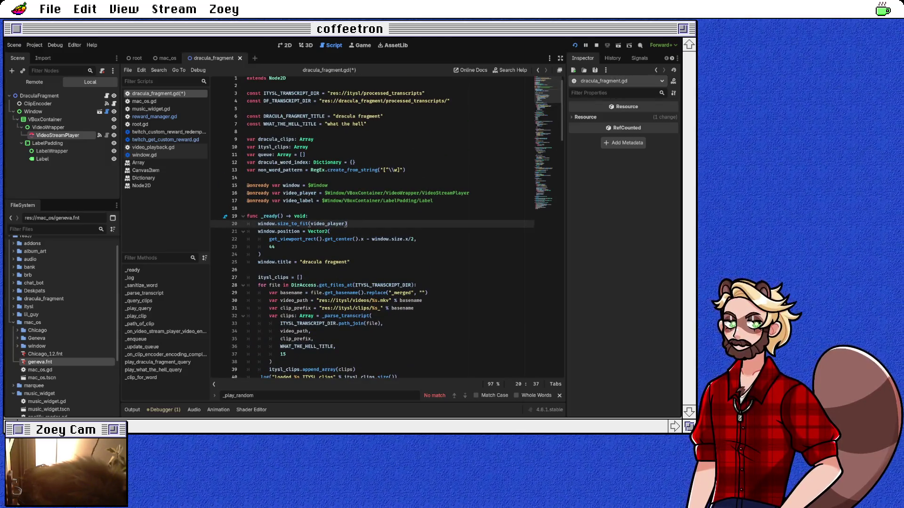
key("ctrl+k")
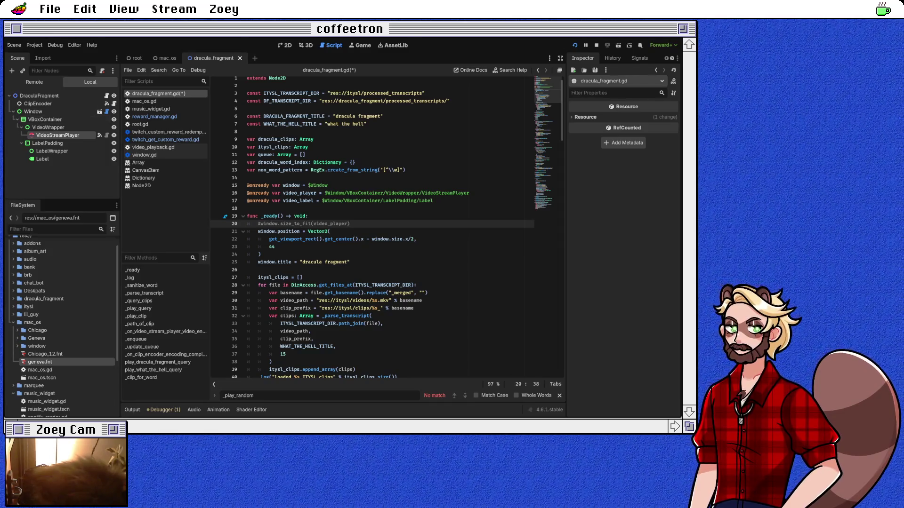
scroll(386, 226, "down", 20)
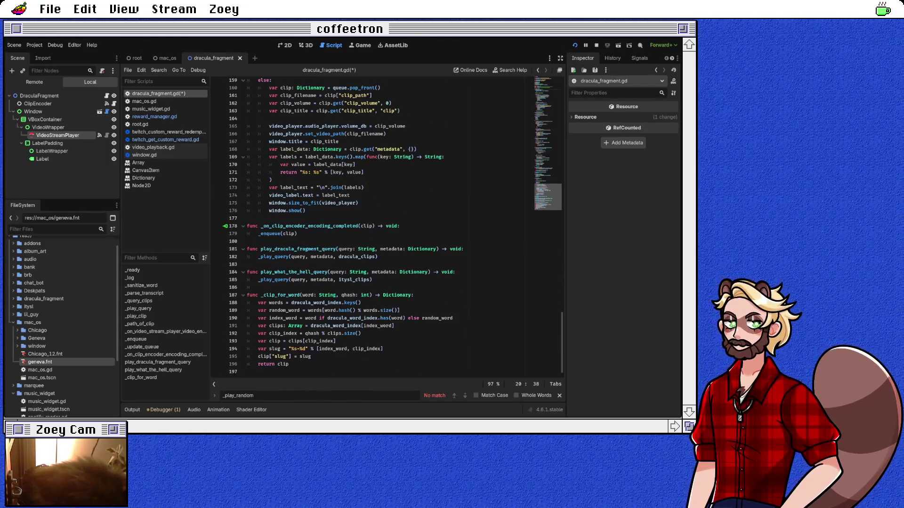
scroll(386, 226, "up", 3)
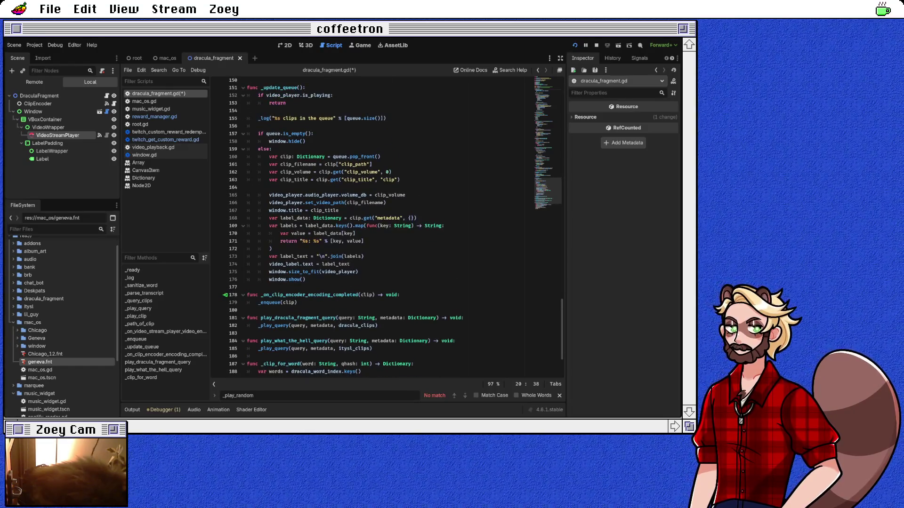
scroll(386, 226, "up", 20)
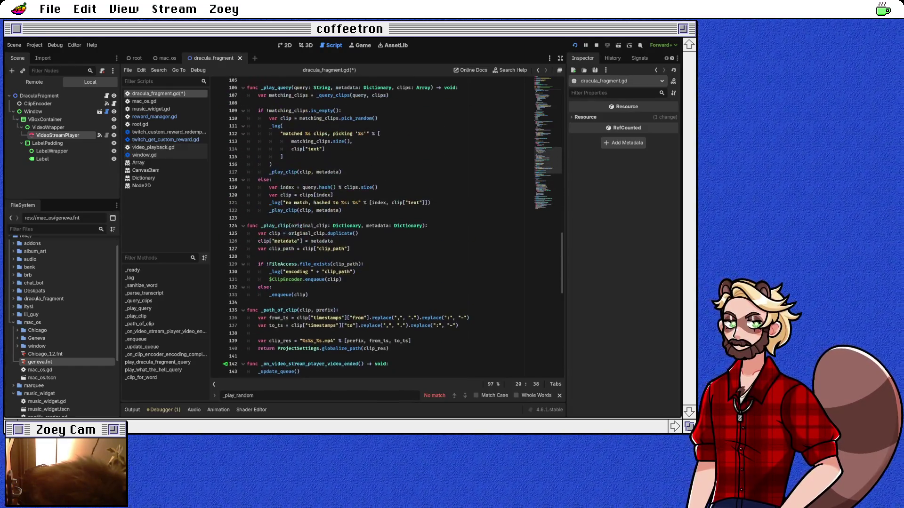
scroll(386, 226, "up", 13)
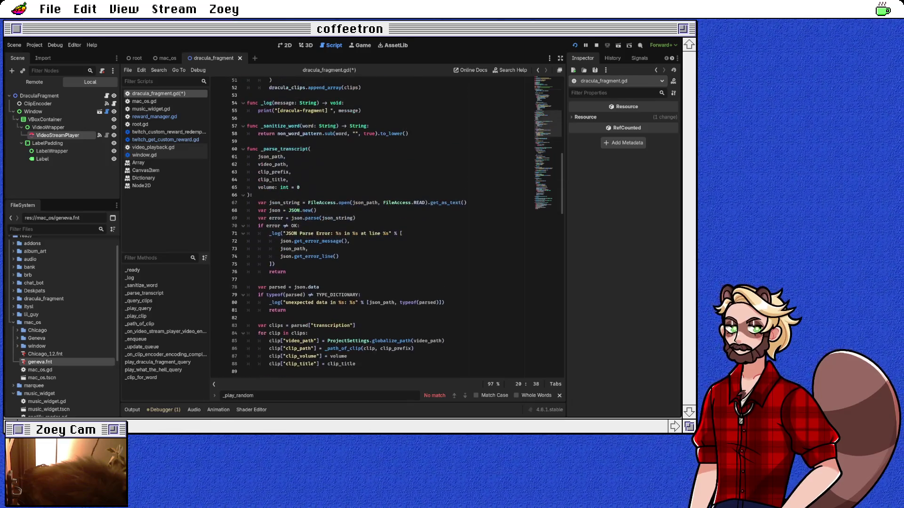
scroll(386, 226, "down", 20)
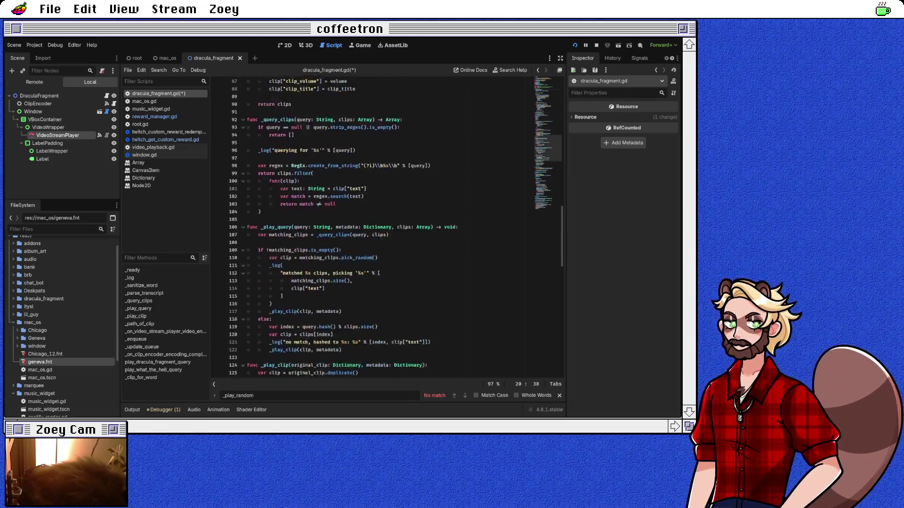
scroll(386, 226, "down", 3)
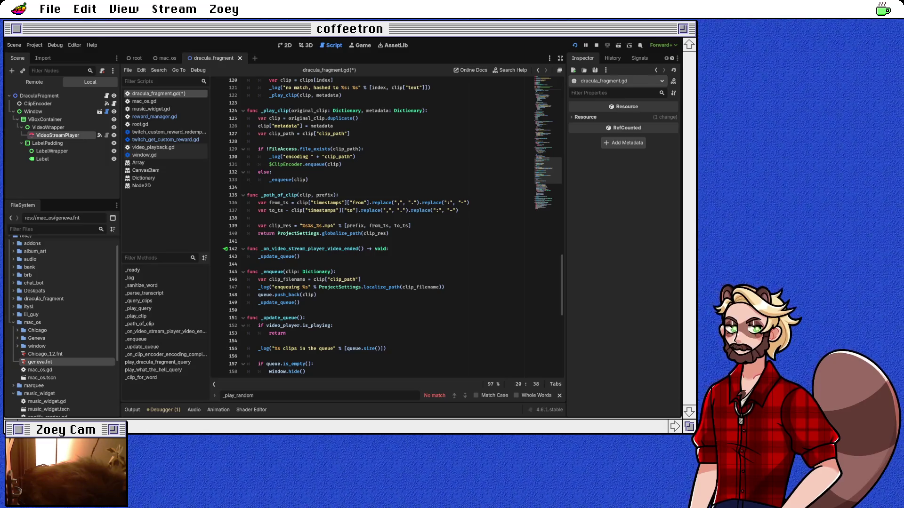
left_click(246, 317)
scroll(386, 226, "down", 4)
scroll(386, 226, "down", 6)
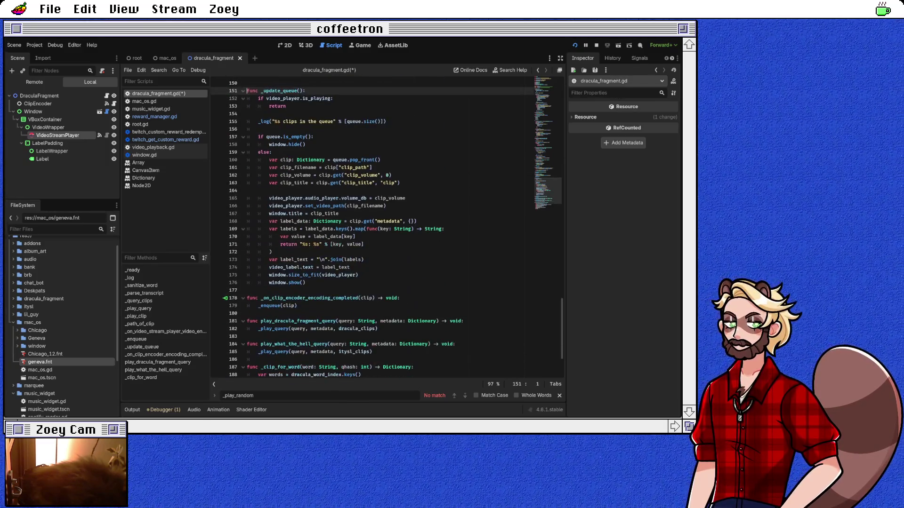
Step: Replace the size_to_fit argument video_player with window on line 175
double_click(338, 275)
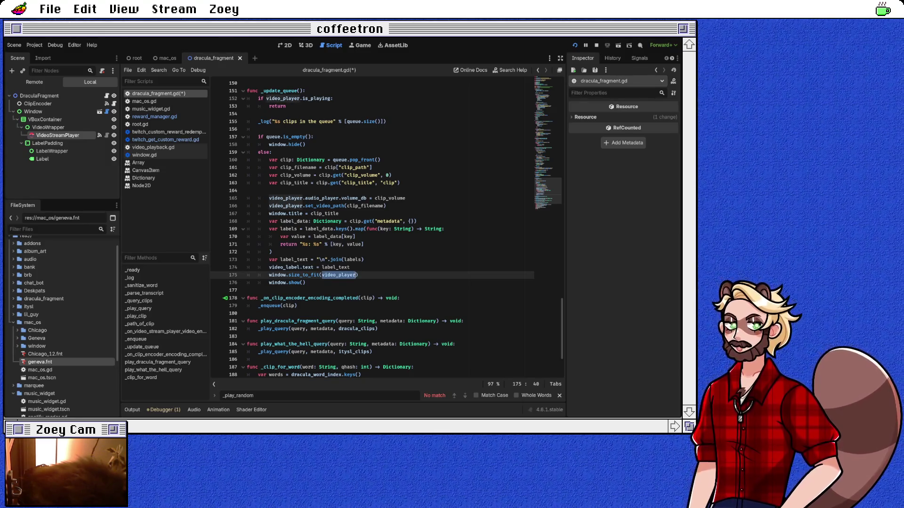
type("window.ch")
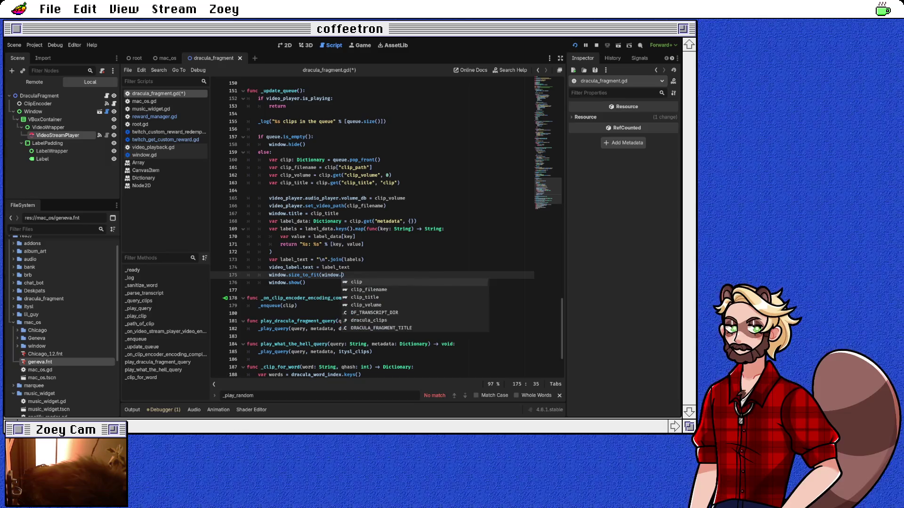
type("ild")
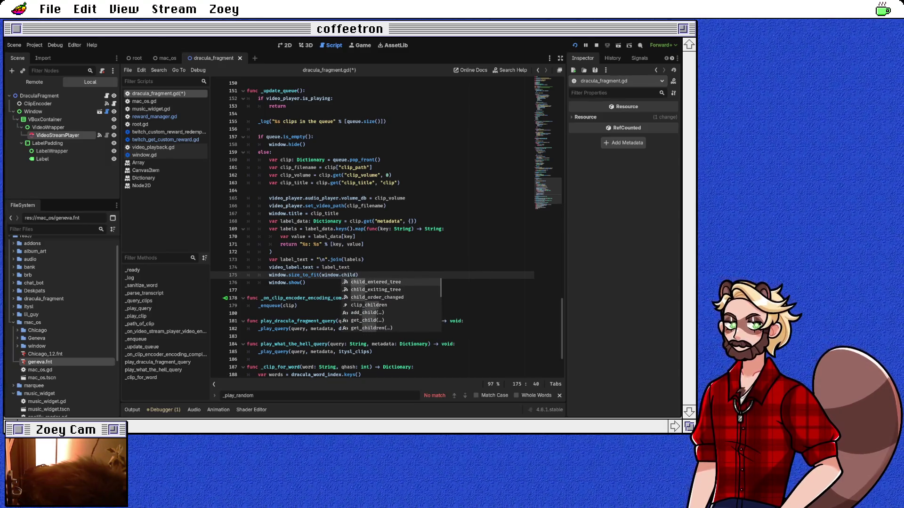
key("BackSpace")
key("BackSpace")
key("BackSpace")
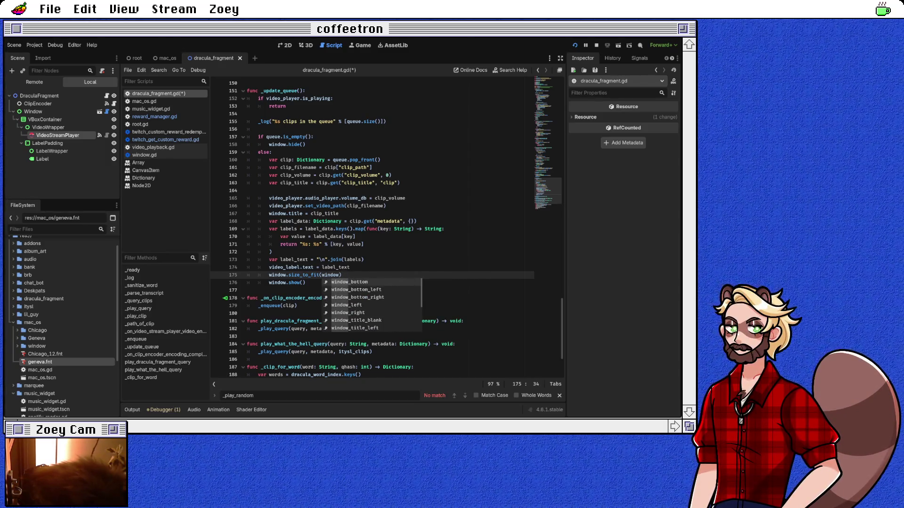
left_click(247, 290)
key("Return")
type("@onready")
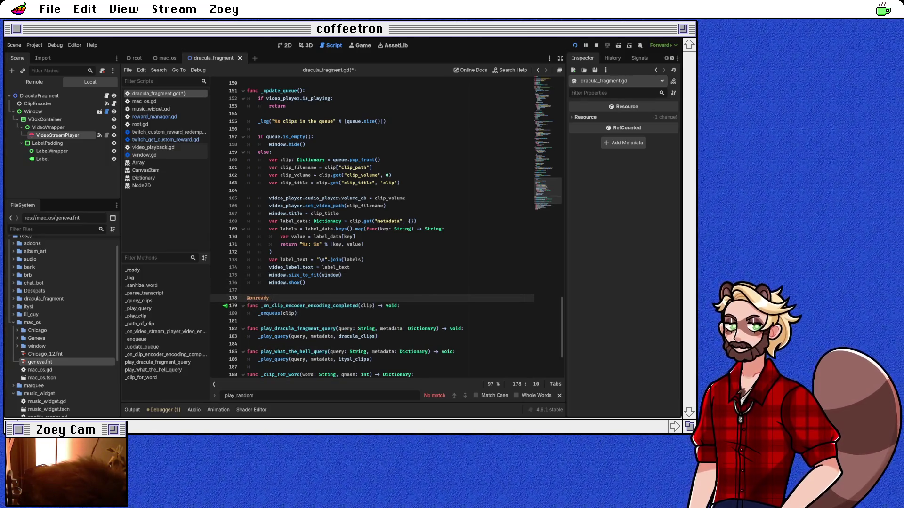
type("window_contentt")
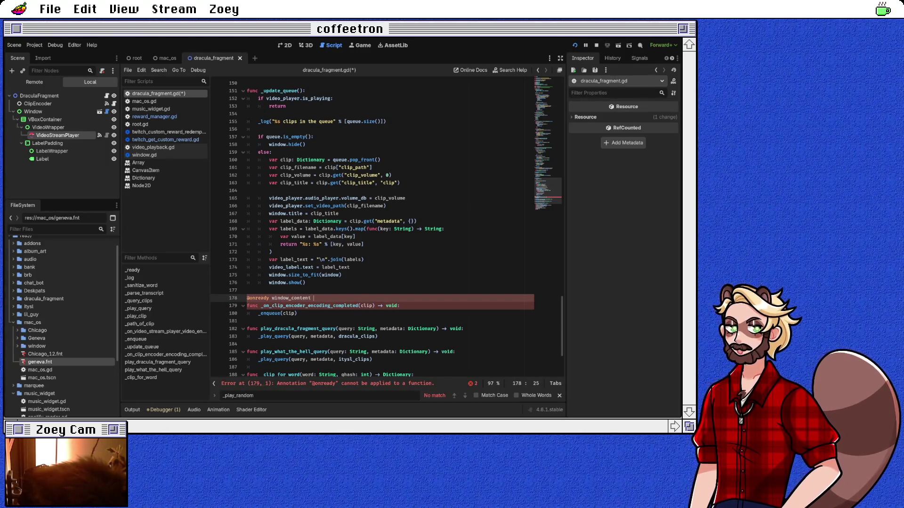
type("Windowl")
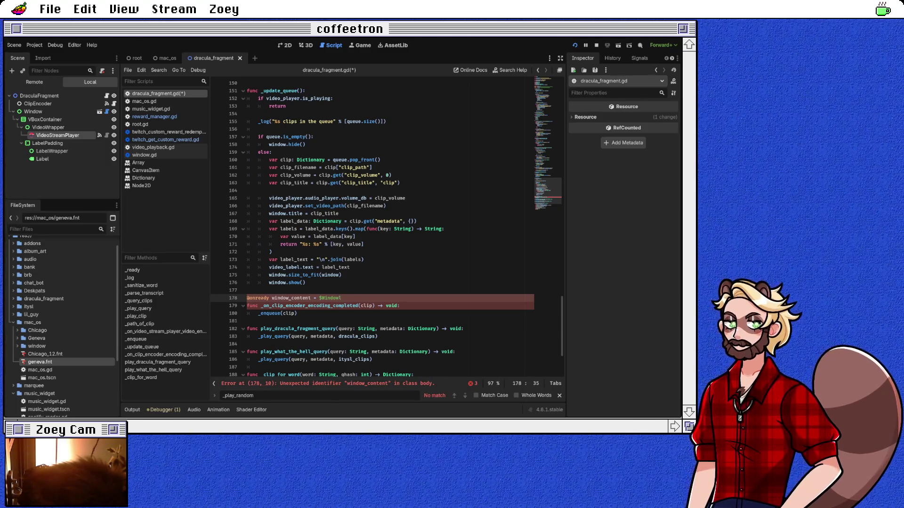
left_click(272, 298)
type("var")
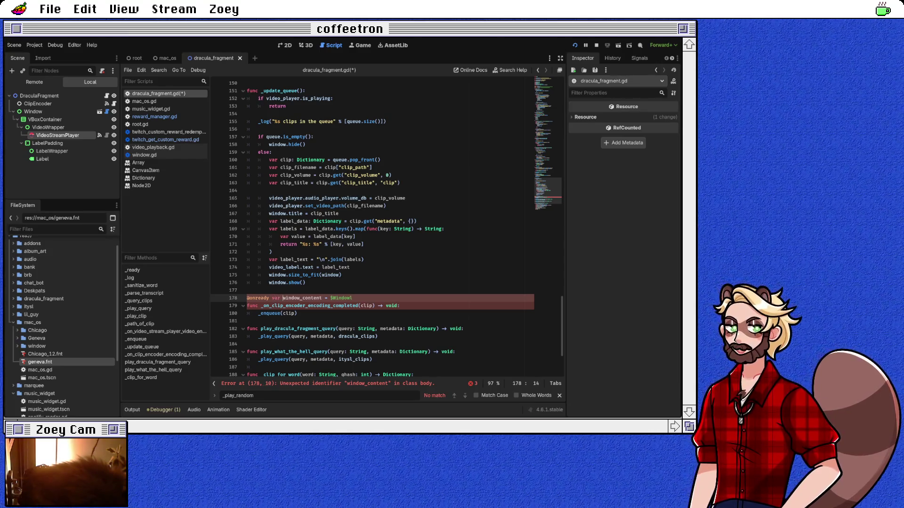
key("End")
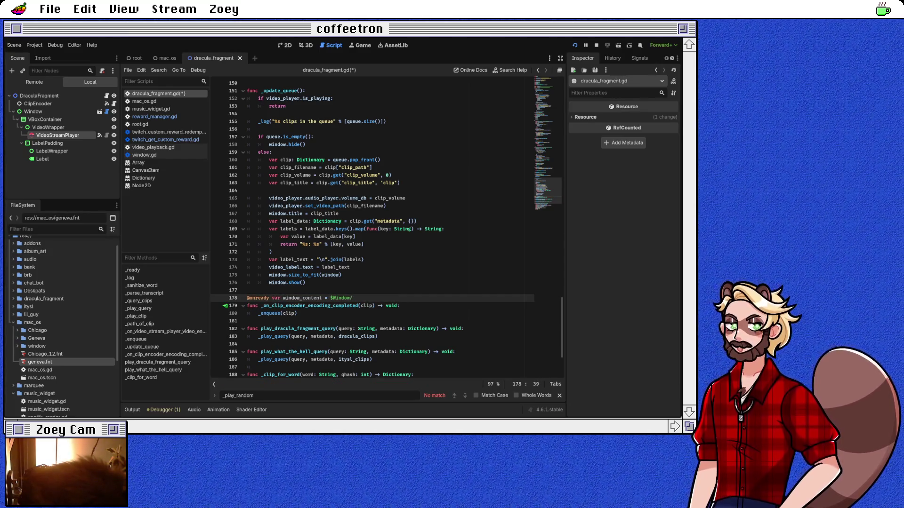
key("BackSpace")
key("BackSpace")
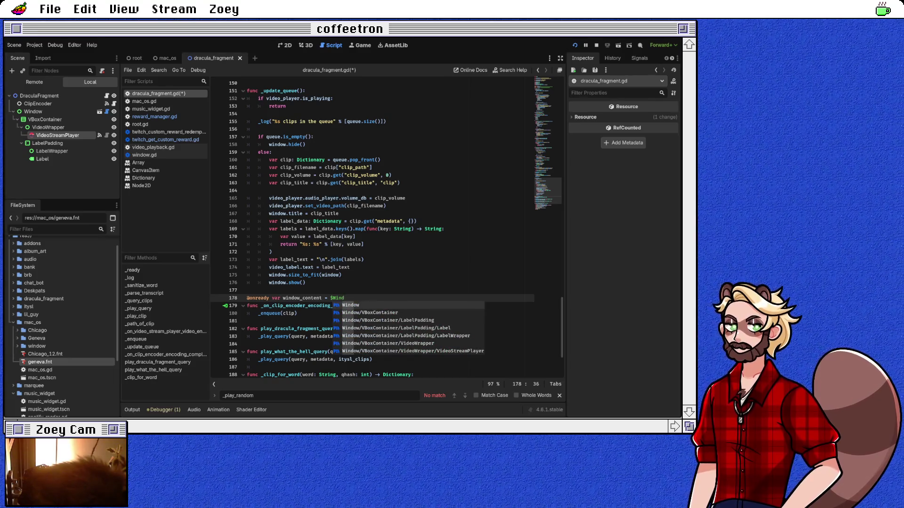
key("Return")
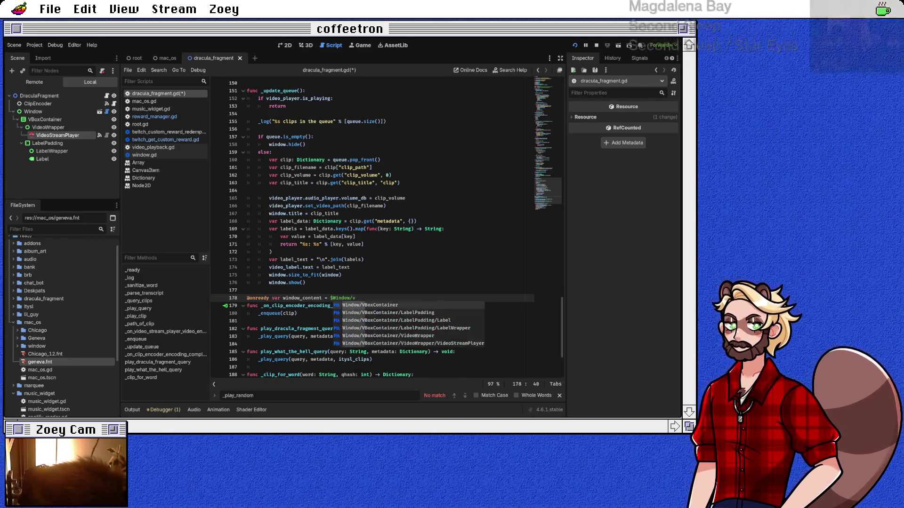
key("Return")
key("Return")
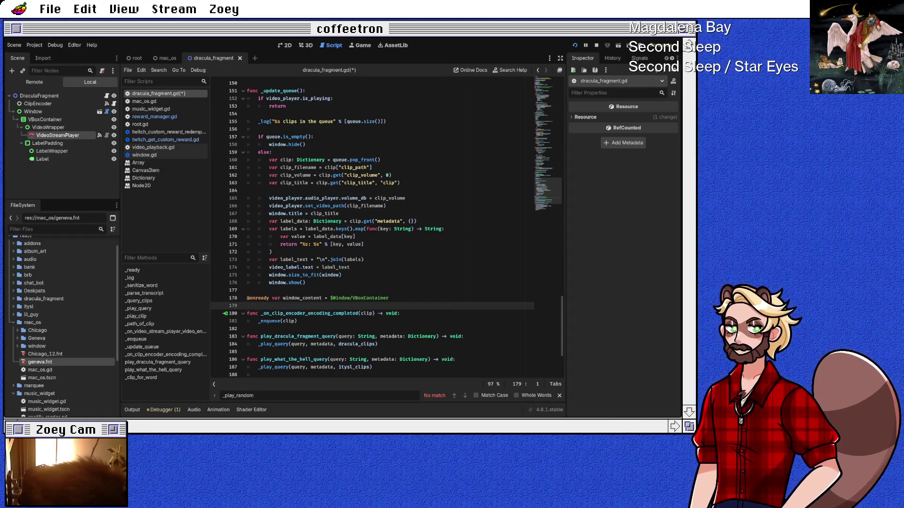
Step: Pass window_content to size_to_fit and save dracula_fragment.gd
left_click(338, 275)
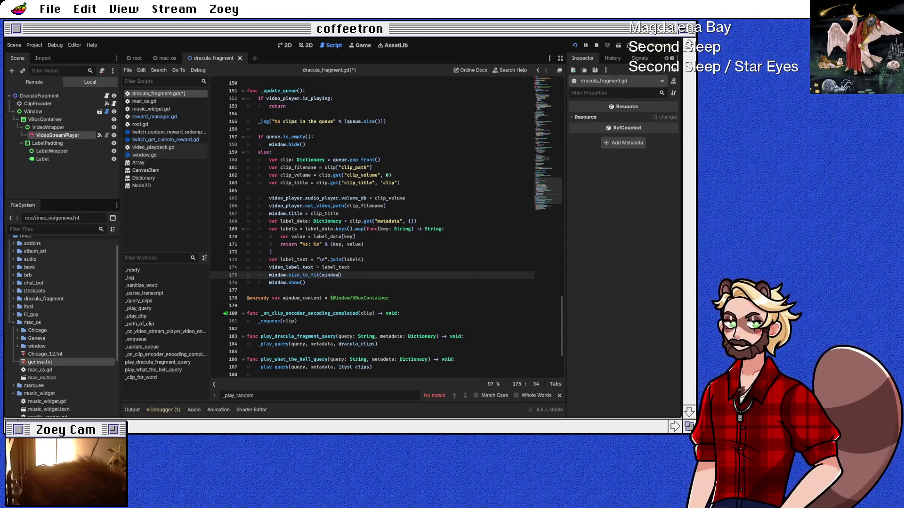
type("_content")
left_click(247, 283)
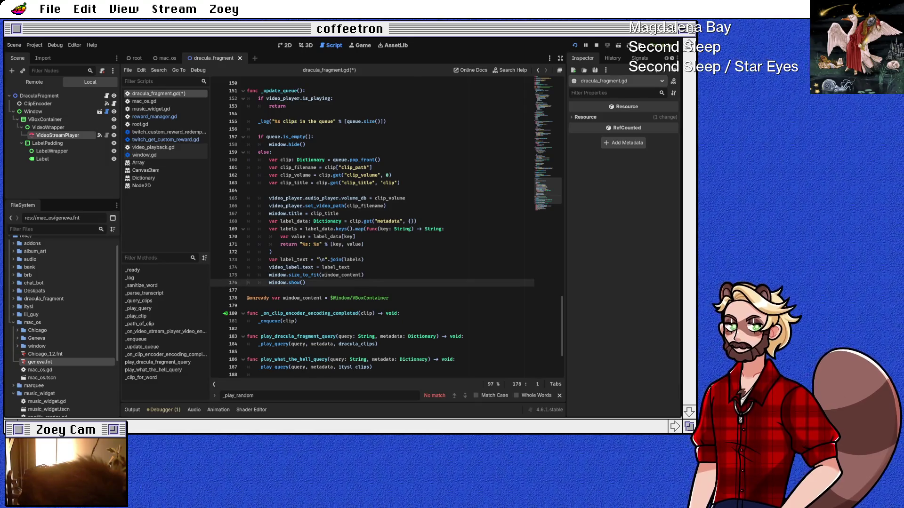
key("ctrl+s")
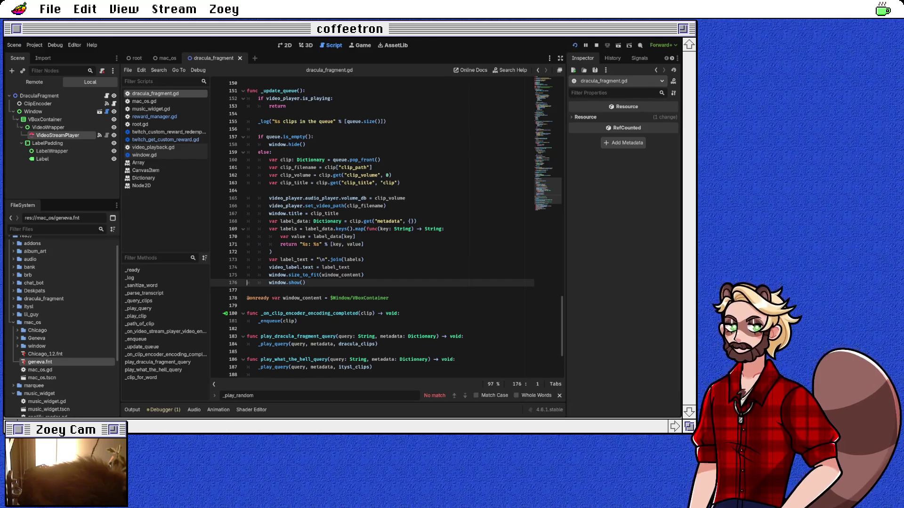
Step: Hide the Window node in the 2D scene and run the project with F5
key("ctrl+F1")
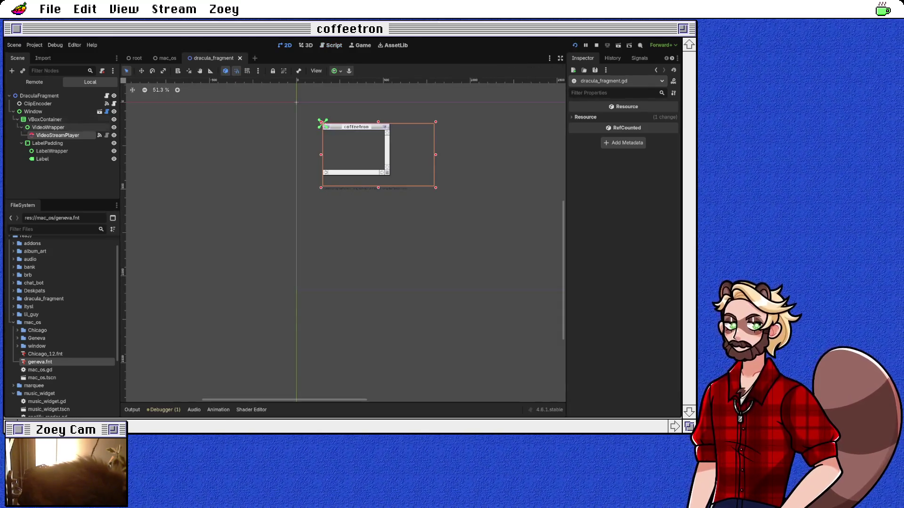
left_click(43, 111)
left_click(113, 112)
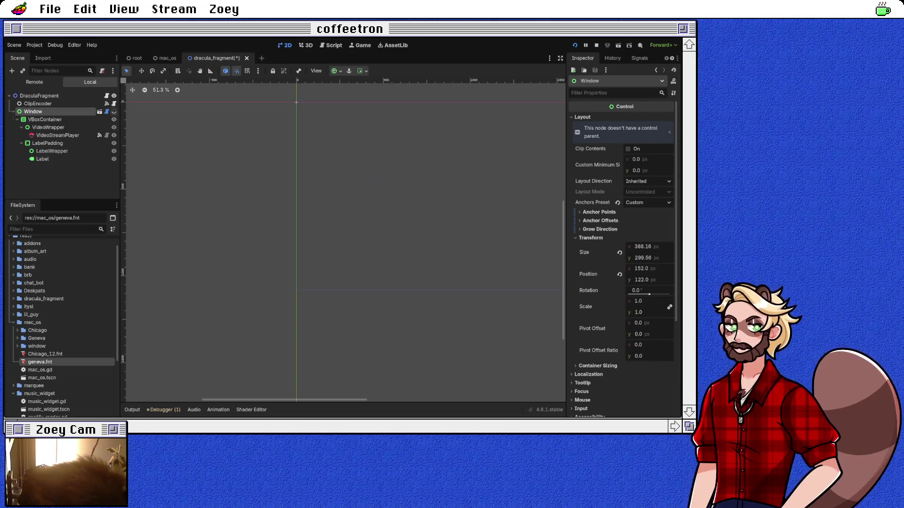
key("F5")
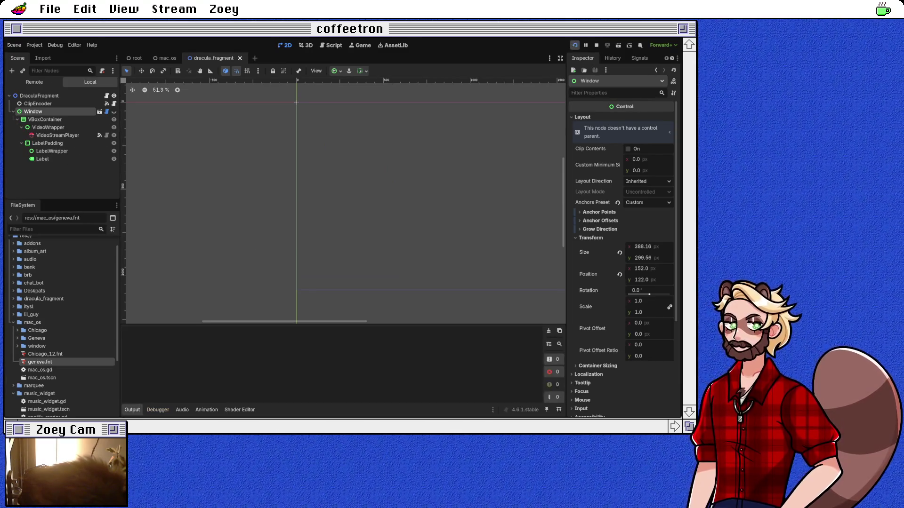